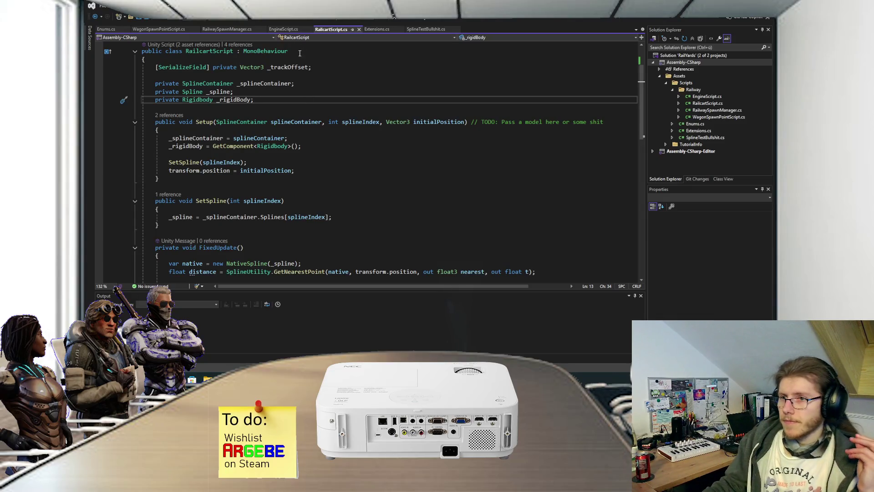
Review the engine setup call on line 31 of RailwaySpawnManager.cs.
click(283, 29)
click(222, 29)
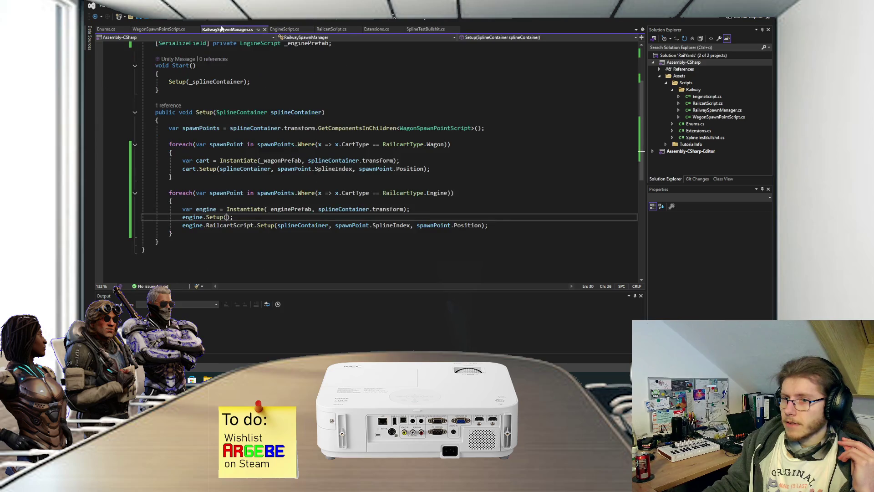
drag(186, 229, 488, 225)
click(493, 225)
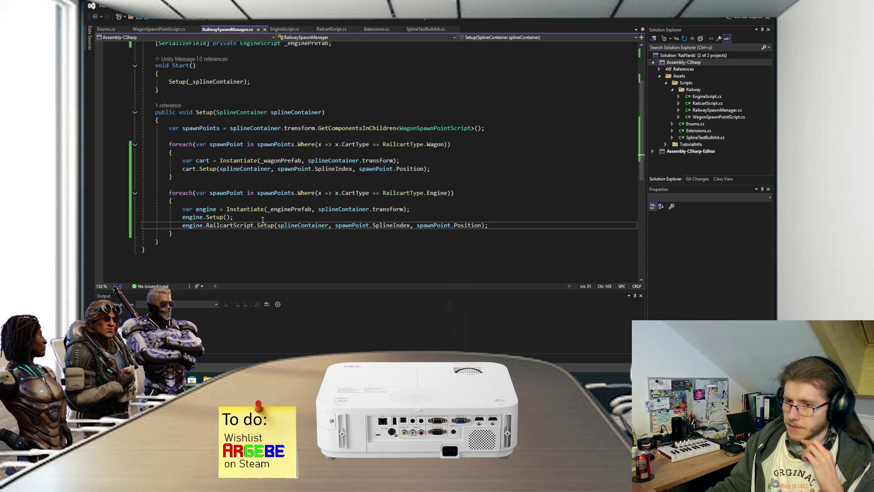
Undo the stray '.Ge' after engine on line 31, save RailwaySpawnManager.cs, and return to EngineScript.cs.
click(204, 225)
text(.Ge)
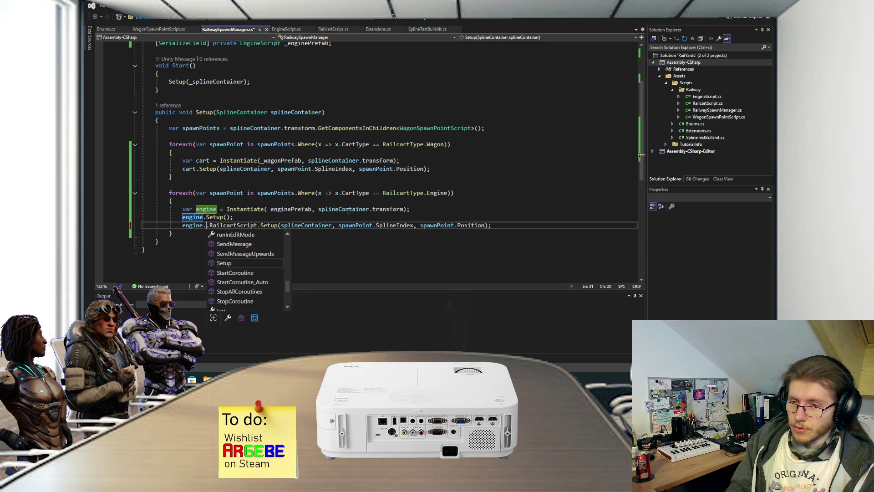
key(BackSpace)
key(BackSpace)
key(BackSpace)
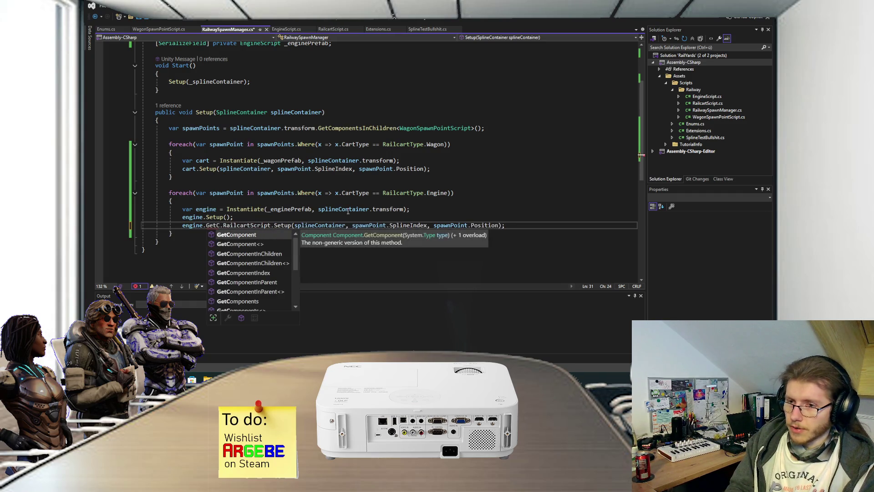
key(ctrl+s)
click(519, 226)
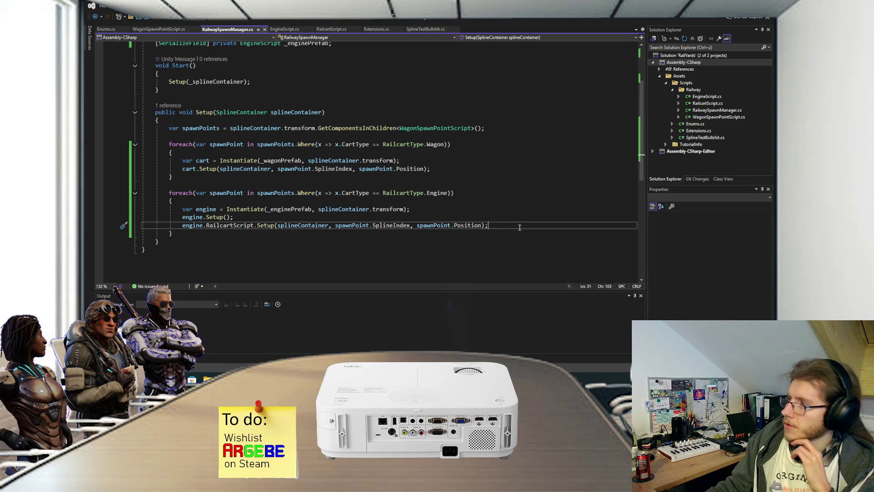
click(284, 29)
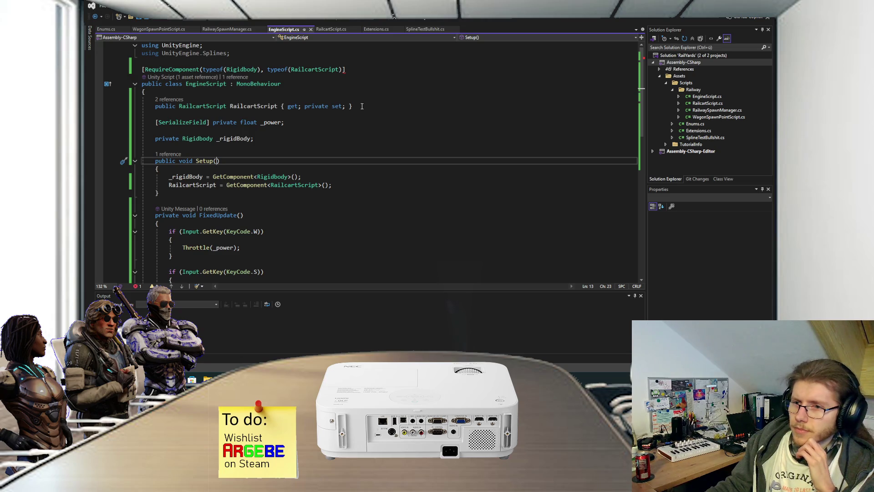
Select the _rigidBody and RailcartScript assignment lines in EngineScript's Setup method.
scroll(362, 106, down, 5)
scroll(338, 151, up, 5)
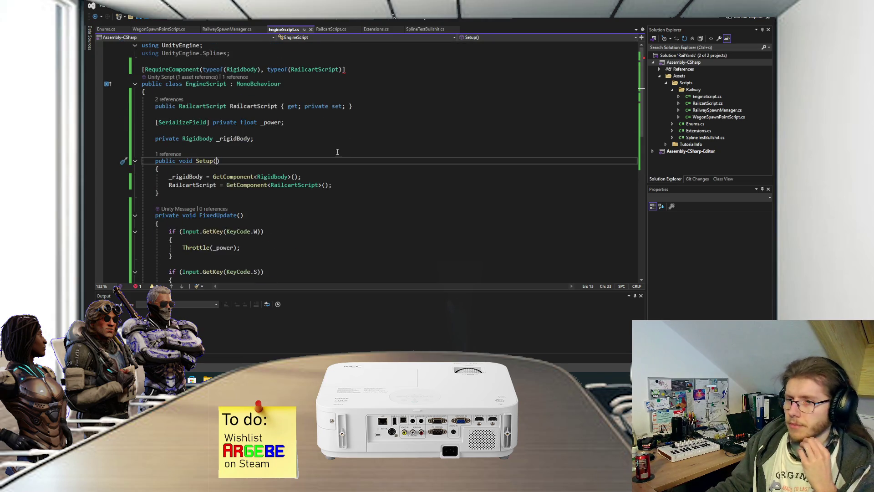
click(344, 178)
key(shift+Down)
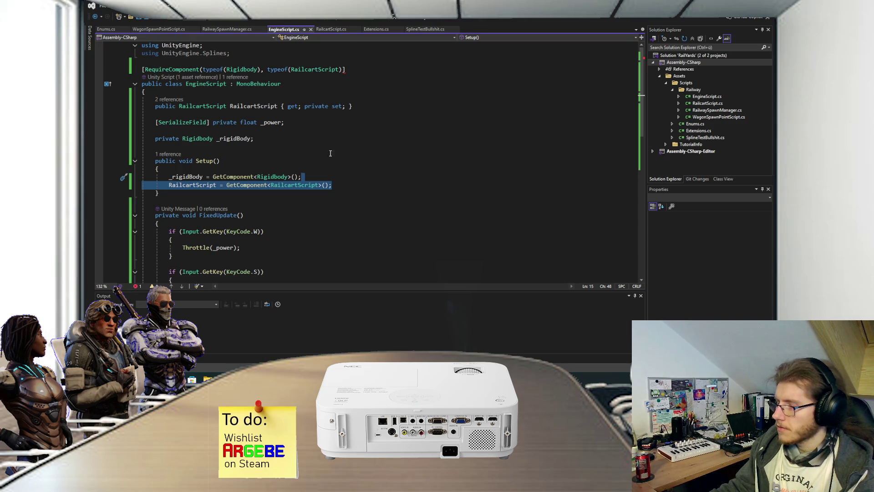
Review FixedUpdate in RailcartScript.cs, then switch to the Paint.NET spawn diagram.
click(332, 30)
scroll(329, 122, up, 3)
scroll(329, 122, down, 2)
scroll(329, 121, down, 7)
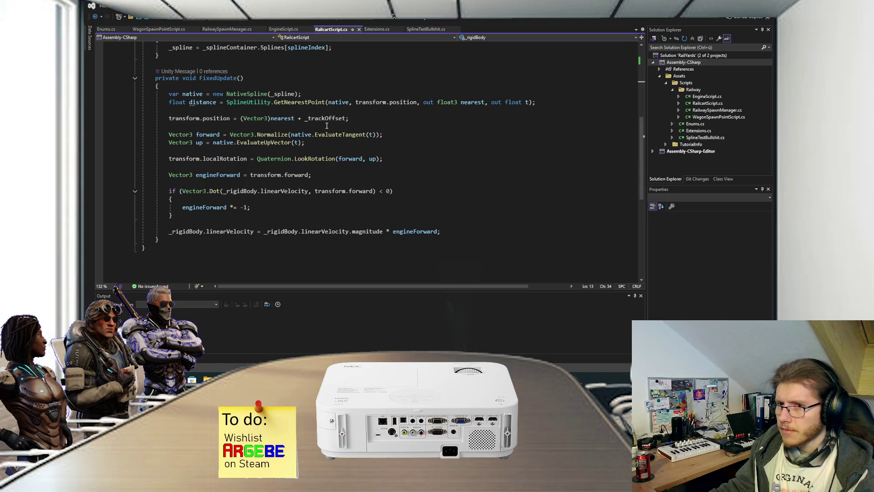
key(alt+Tab)
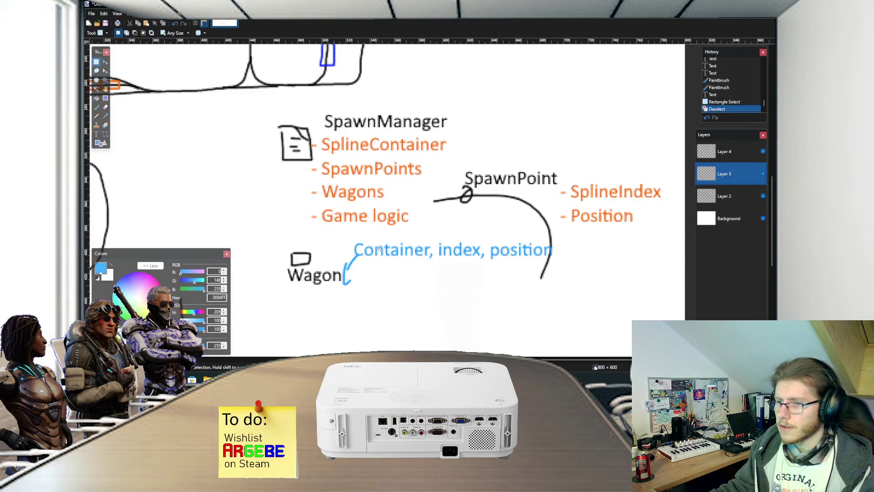
Scroll over the Paint.NET track and spawn-point sketches, then go back to RailcartScript.cs.
scroll(379, 248, down, 4)
scroll(371, 252, up, 3)
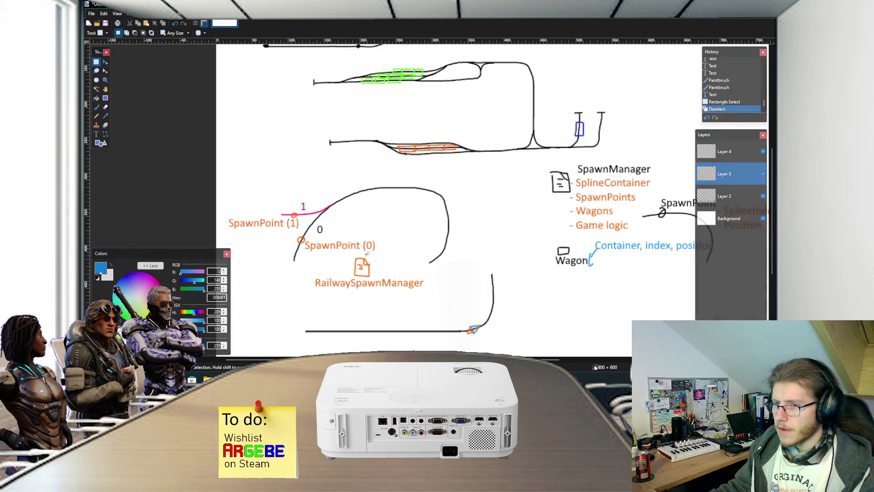
scroll(367, 253, down, 2)
scroll(448, 264, up, 4)
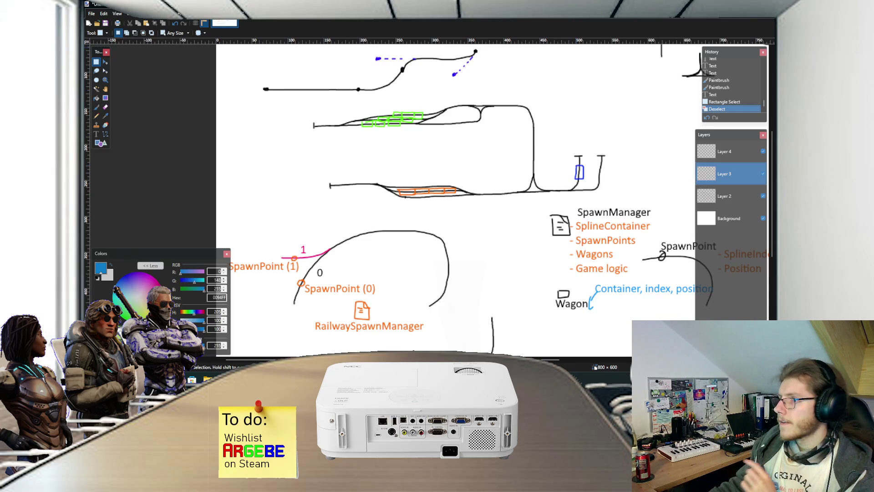
key(alt+Tab)
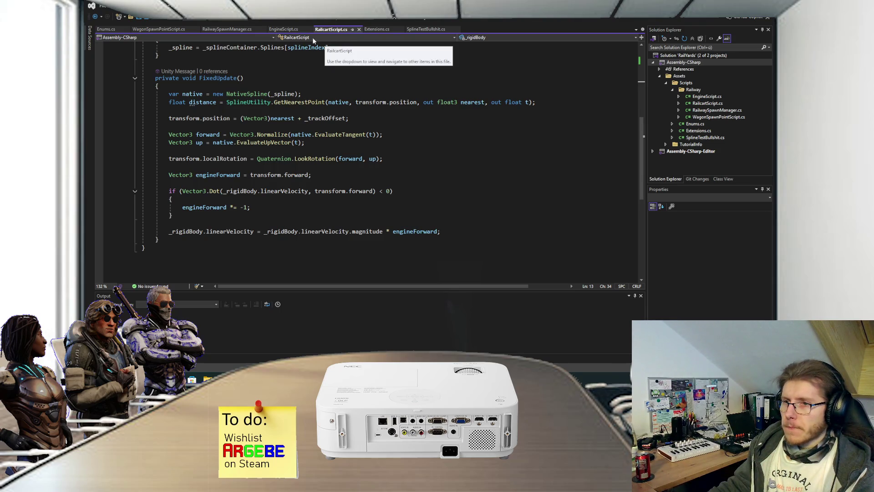
In EngineScript.cs, delete the RailcartScript property and its GetComponent assignment in Setup.
scroll(293, 45, up, 4)
click(284, 28)
click(372, 106)
key(shift+Up)
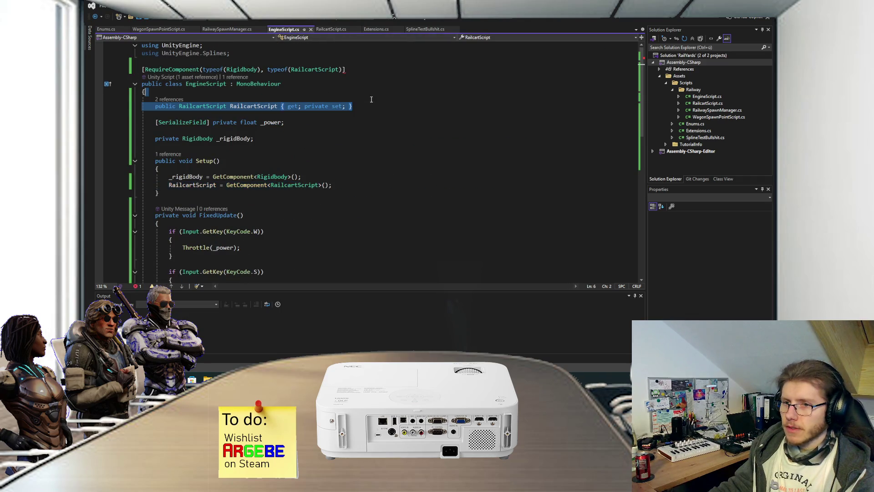
key(Delete)
key(Delete)
click(341, 162)
key(ctrl+x)
Remove ', typeof(RailcartScript)' from RequireComponent, restore the closing ']', and save EngineScript.cs.
drag(342, 69, 262, 71)
key(Delete)
click(279, 68)
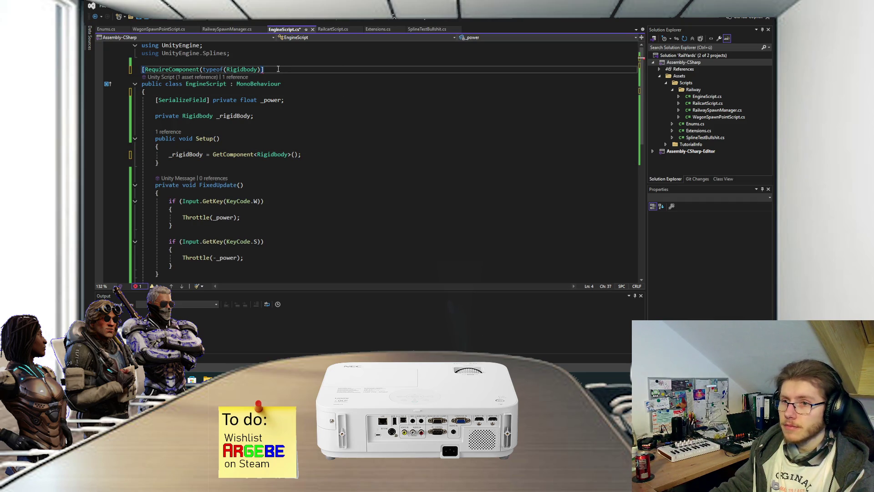
key(BackSpace)
text())
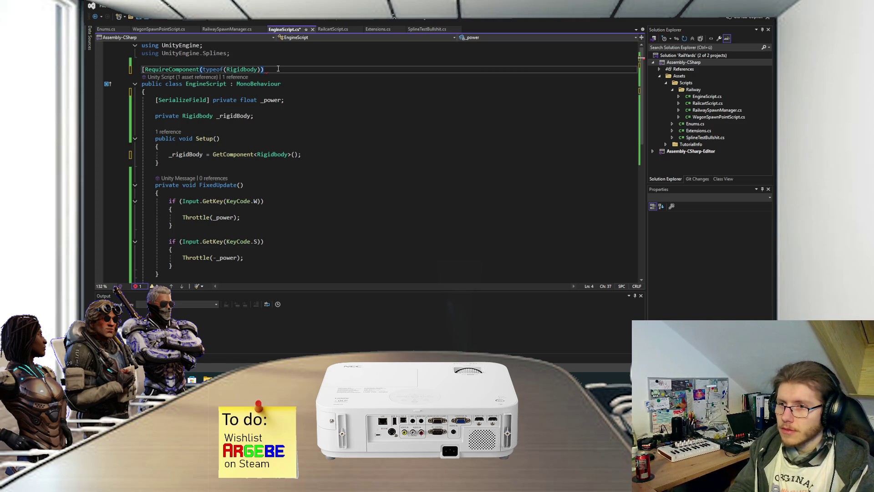
text(])
key(ctrl+s)
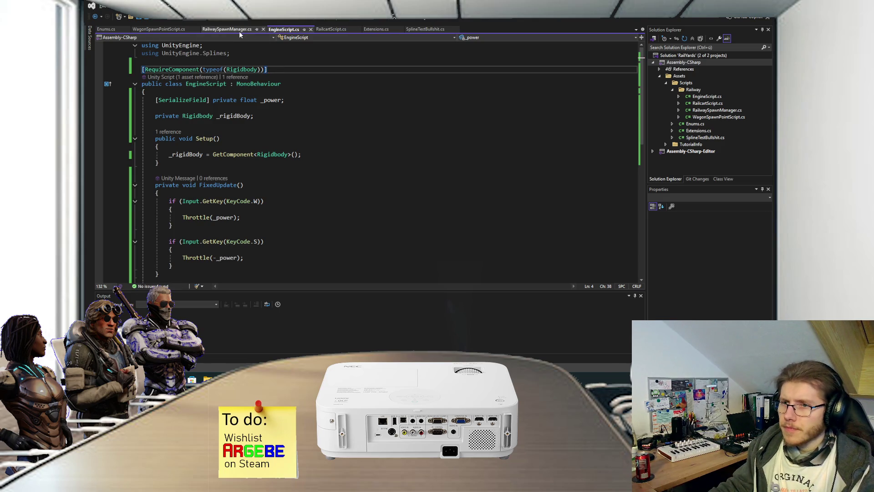
click(226, 29)
On line 31, replace RailcartScript with GetComponent<RailcartScript>() before the Setup call.
drag(253, 225, 207, 223)
text(GetComp)
key(Tab)
text(<Rail)
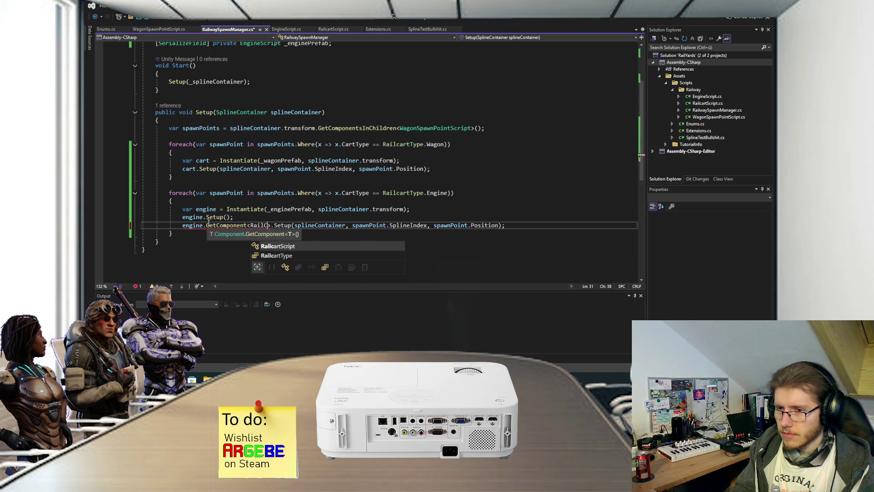
key(Tab)
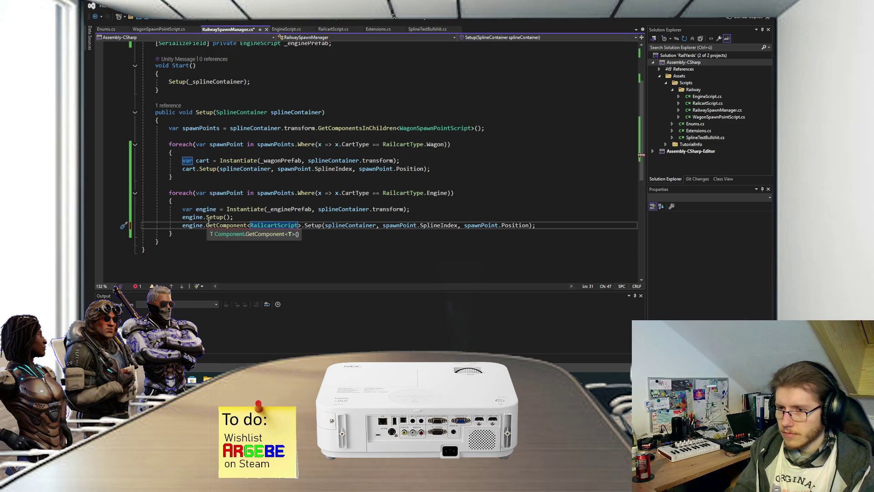
text(>())
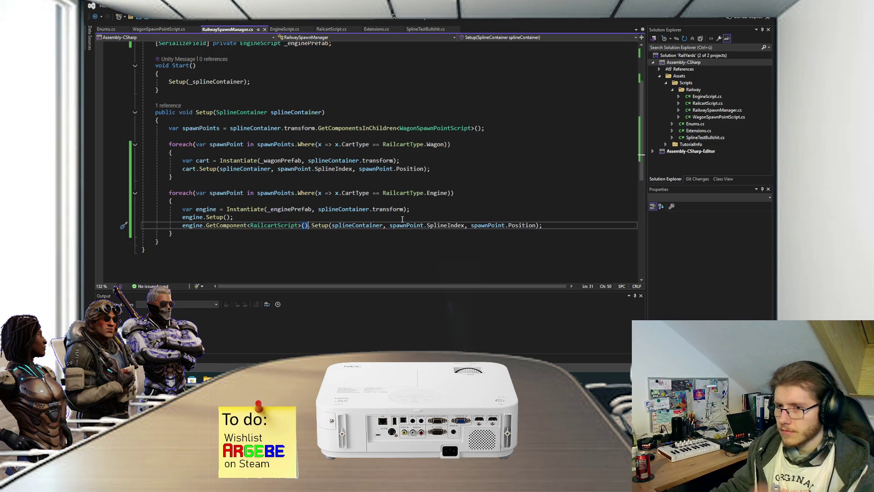
Review the two separate wagon and engine spawning foreach loops.
click(407, 219)
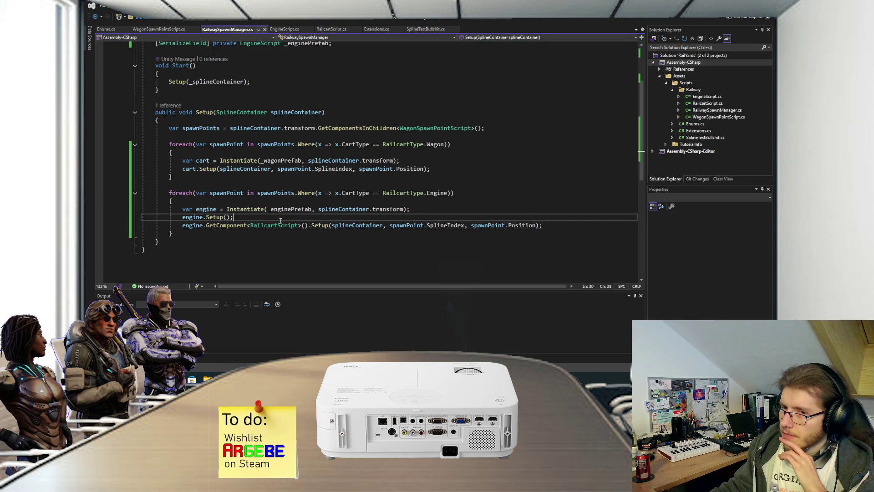
mouse_move(196, 233)
mouse_down()
mouse_move(146, 208)
mouse_move(136, 149)
mouse_up()
click(449, 165)
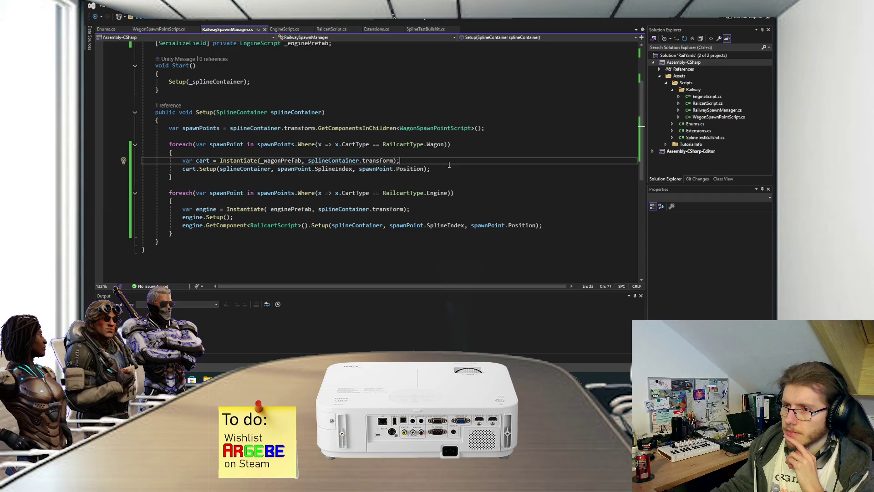
Below the engine loop, start a new foreach (var spawnPoint in spawnPoints) block.
click(266, 236)
key(Return)
key(Return)
text(foreach)
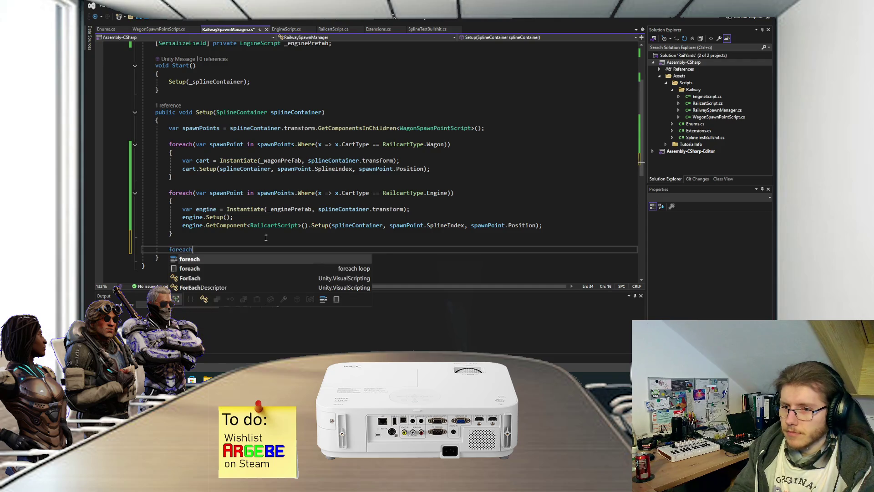
text((var spawnP)
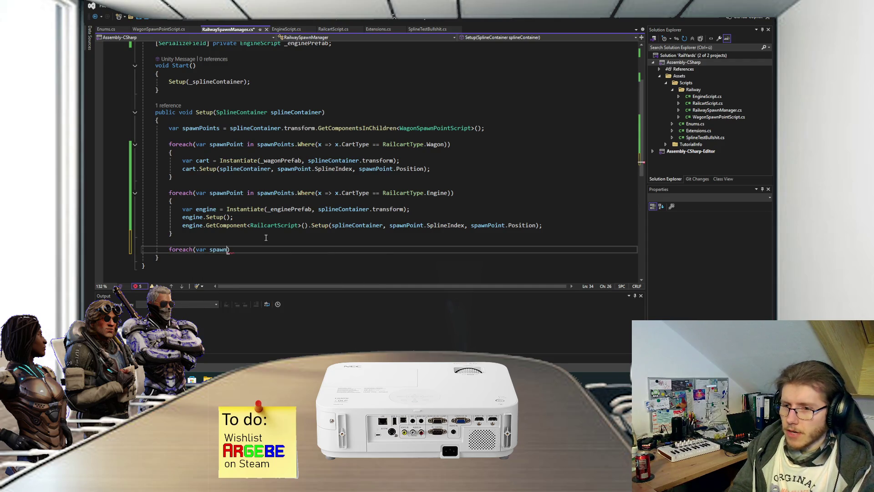
text(oint in sp)
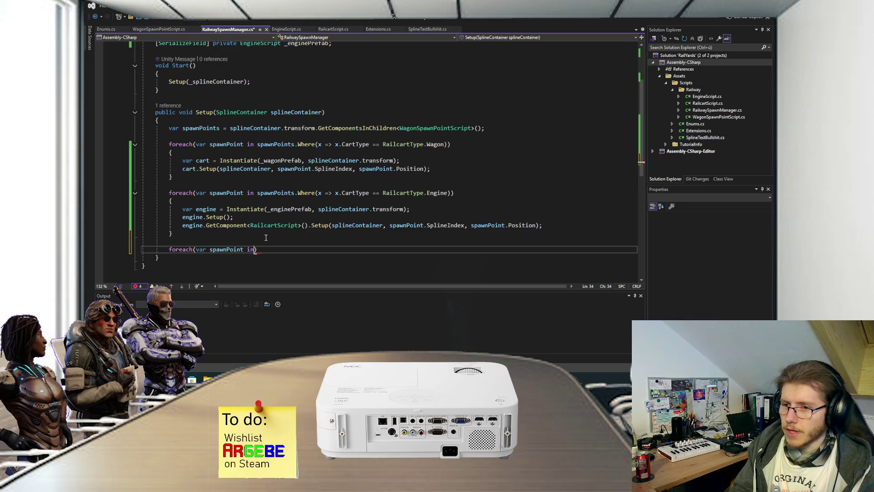
key(Tab)
key(Return)
text({)
key(Return)
scroll(278, 219, down, 3)
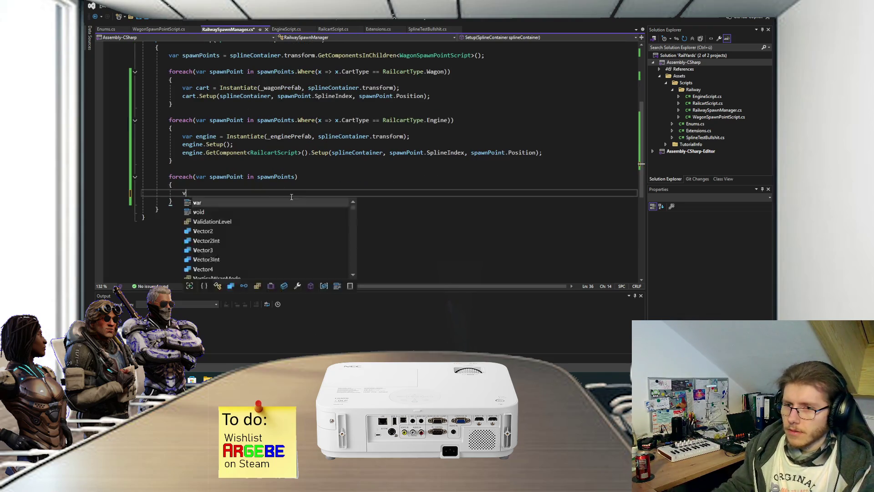
Write var cart = Instantiate choosing _wagonPrefab when CartType is Wagon, else _enginePrefab.
text(var cart = )
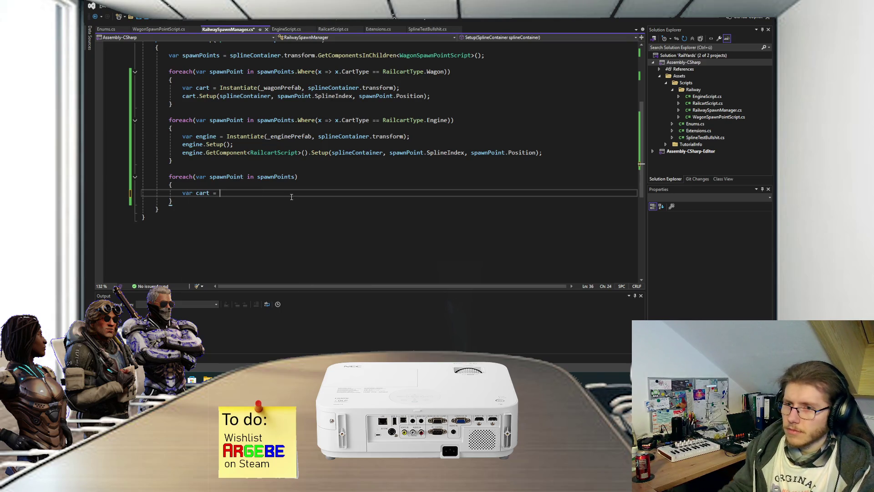
text(Inst)
key(Tab)
text(()
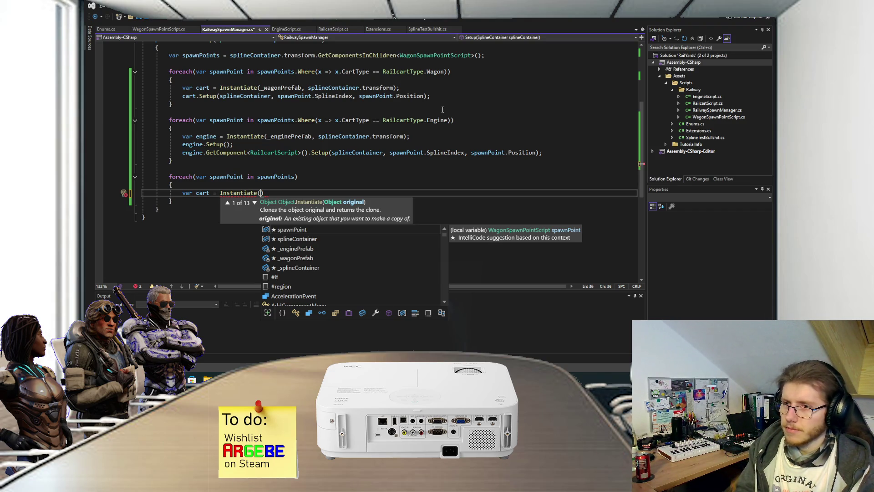
text(spawnPoint.Typ)
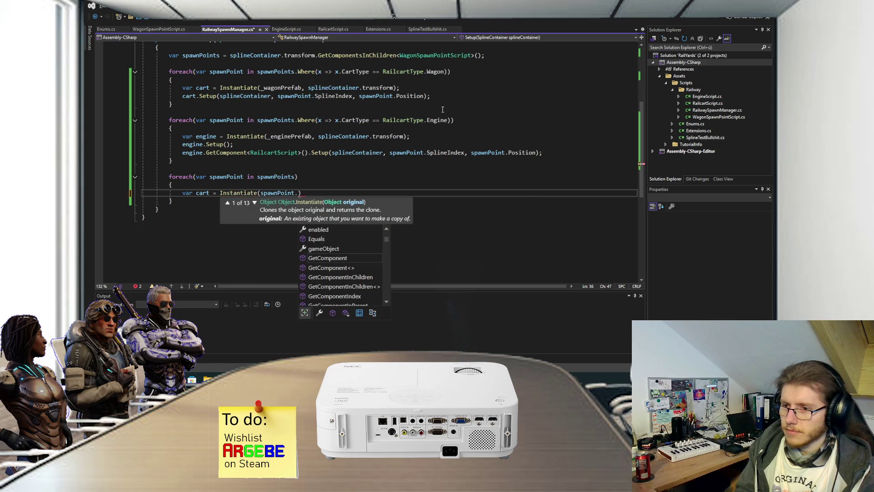
key(Tab)
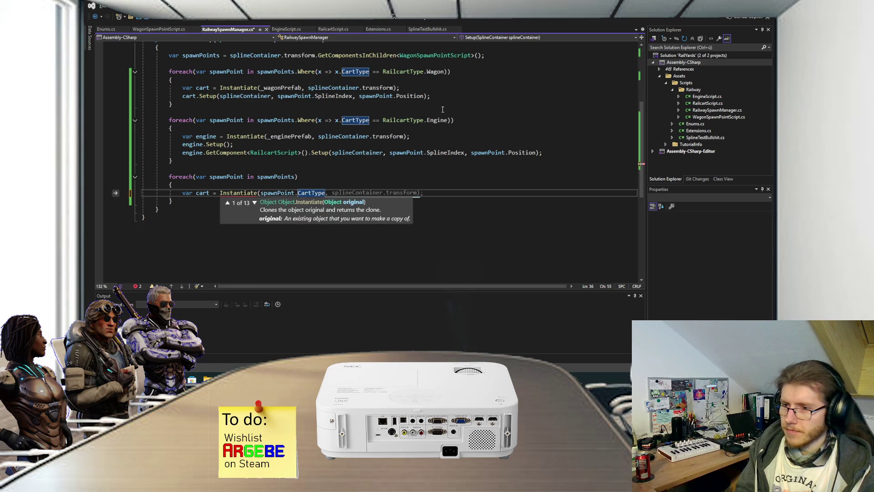
text(== RailcartType.)
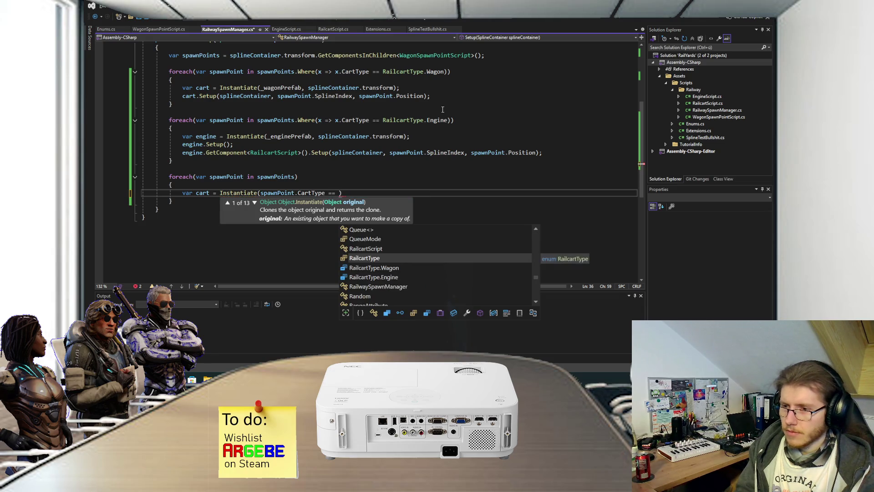
text(W)
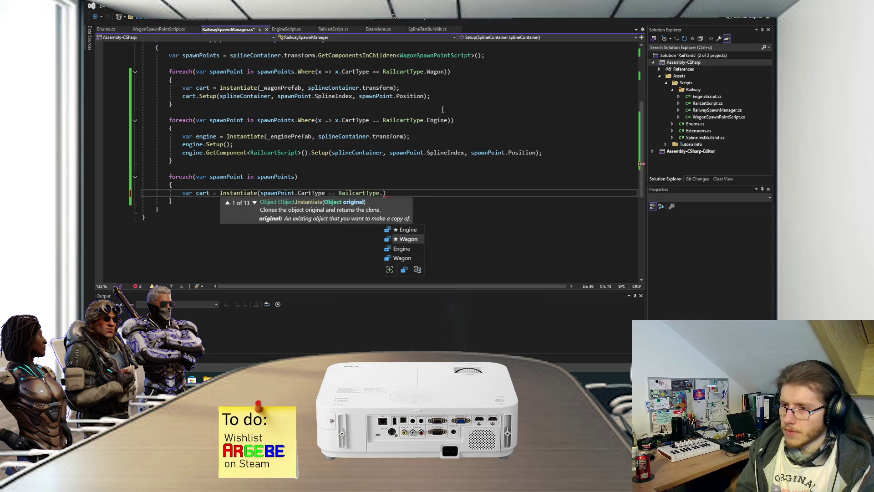
key(Tab)
text(? )
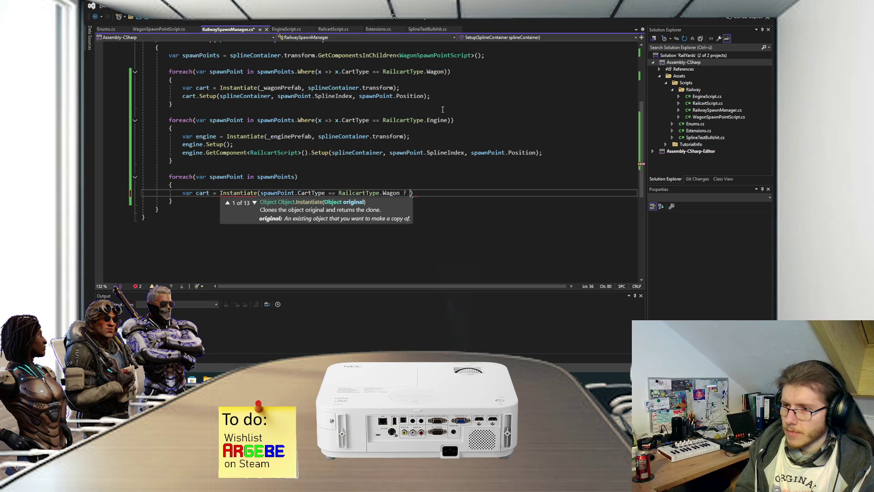
text(_wa)
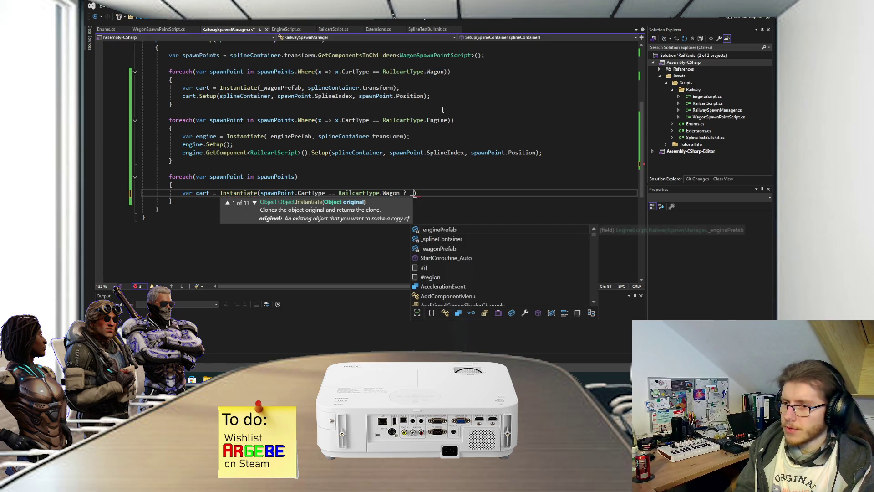
key(Tab)
text(:)
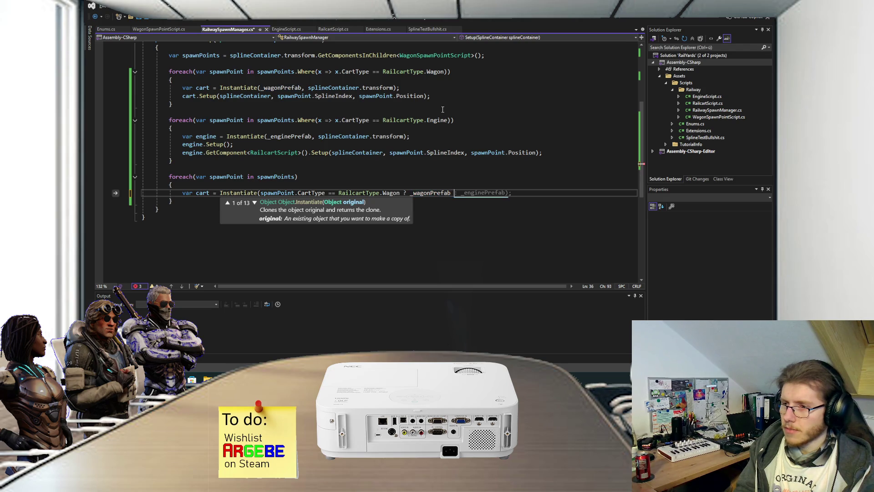
key(Tab)
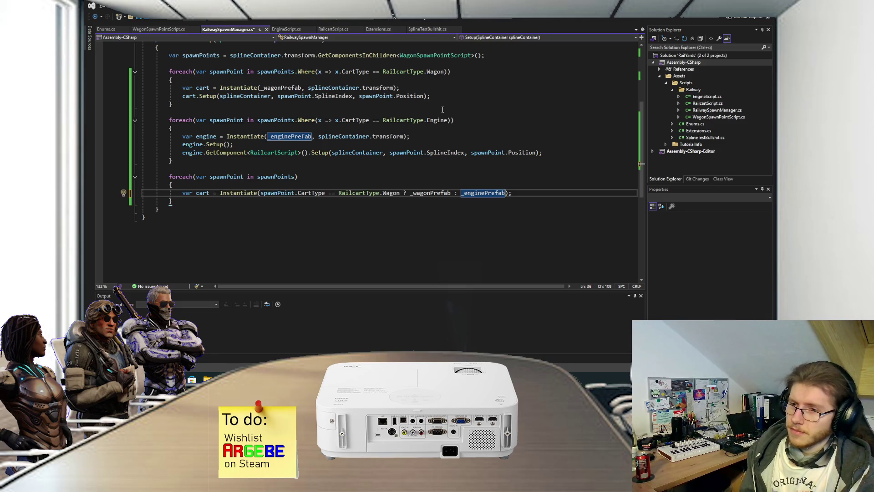
Add _splineContainer.transform as the Instantiate call's second argument.
text(, _sp)
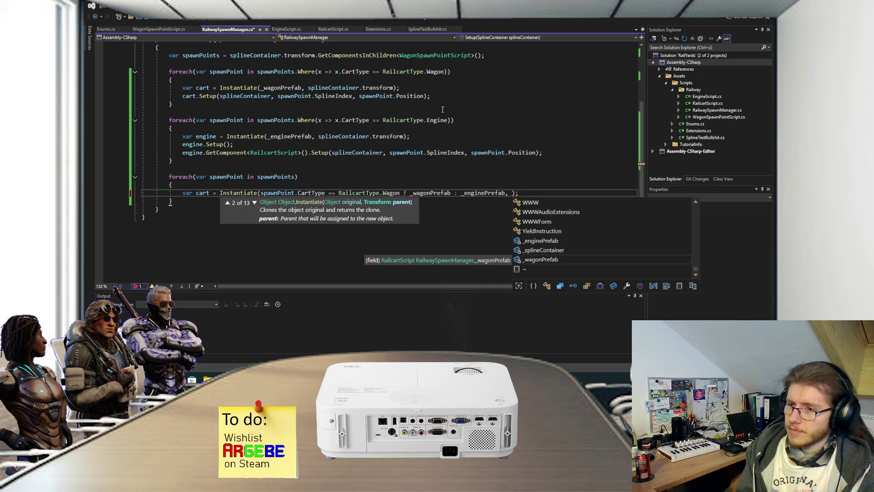
key(Tab)
key(End)
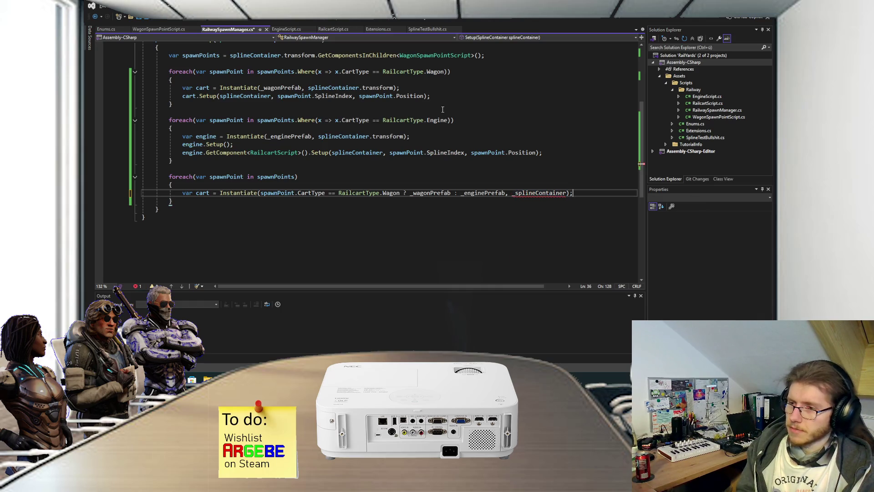
key(Left)
key(Left)
text(.tr)
key(Tab)
key(End)
key(Return)
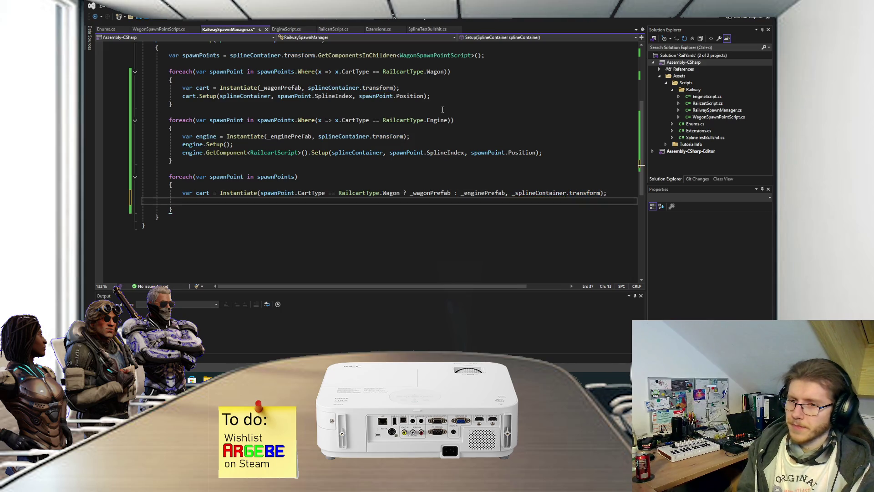
Call cart.GetComponent<RailcartScript>().Setup with the spawn point's arguments.
text(cart.)
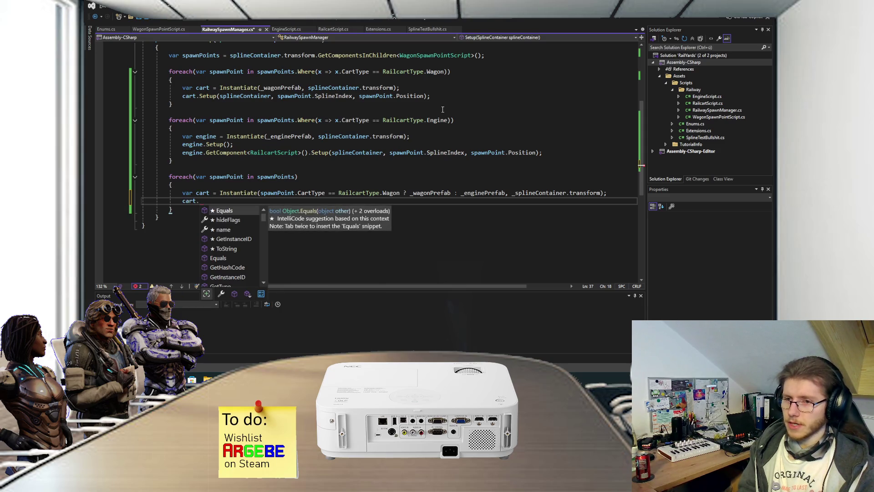
key(BackSpace)
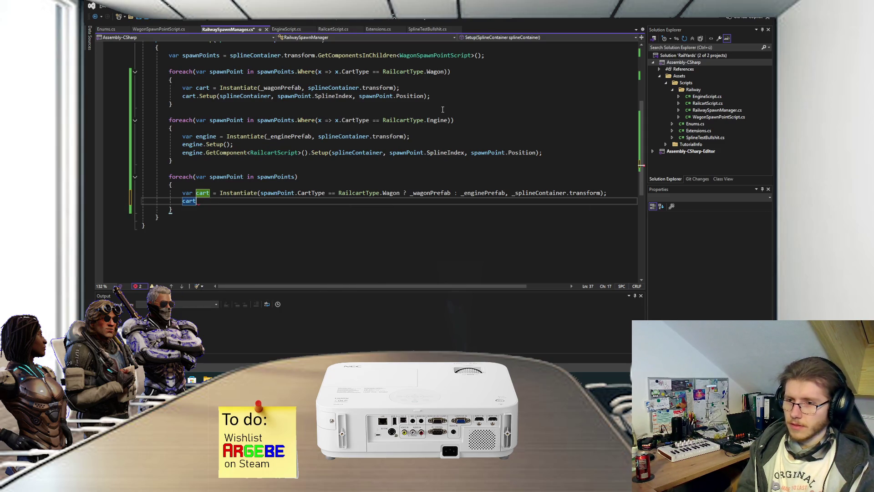
mouse_move(205, 193)
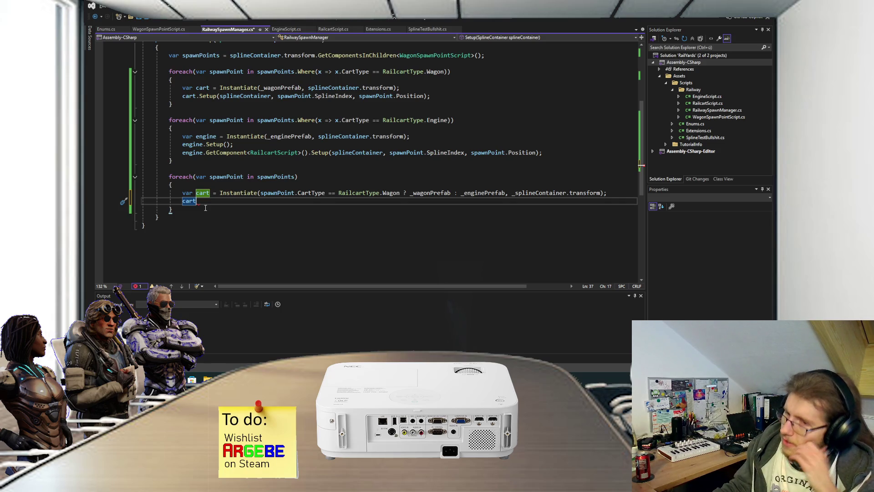
text(.GetComponent<>)
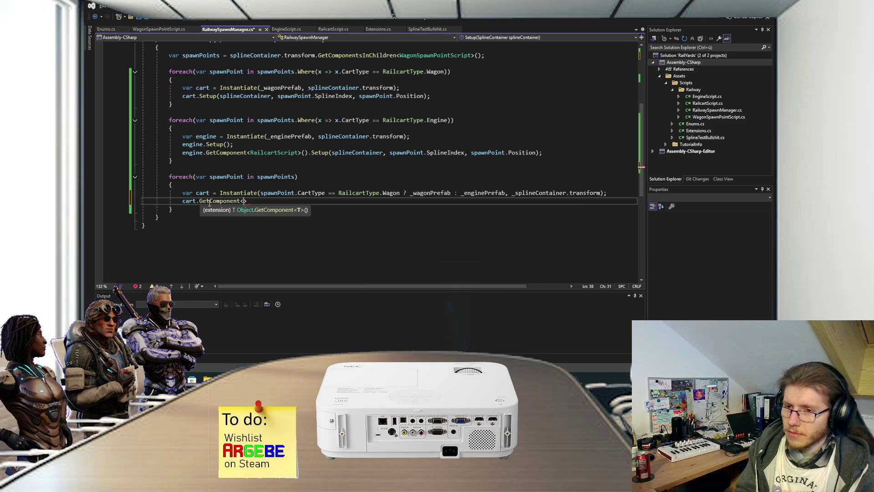
text(RailC)
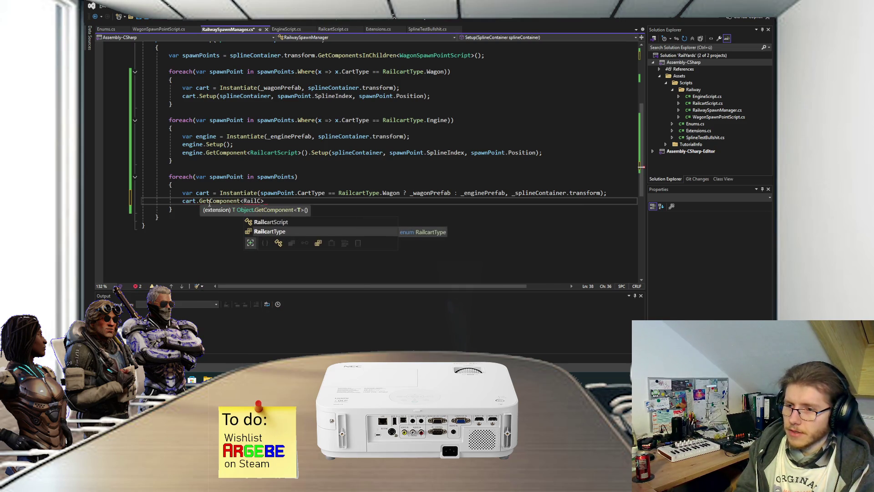
key(Up)
text(>())
key(Tab)
key(Return)
key(Return)
Add the condition if (spawnPoint.CartType == RailcartType.Engine).
text(if (spawnPoint.)
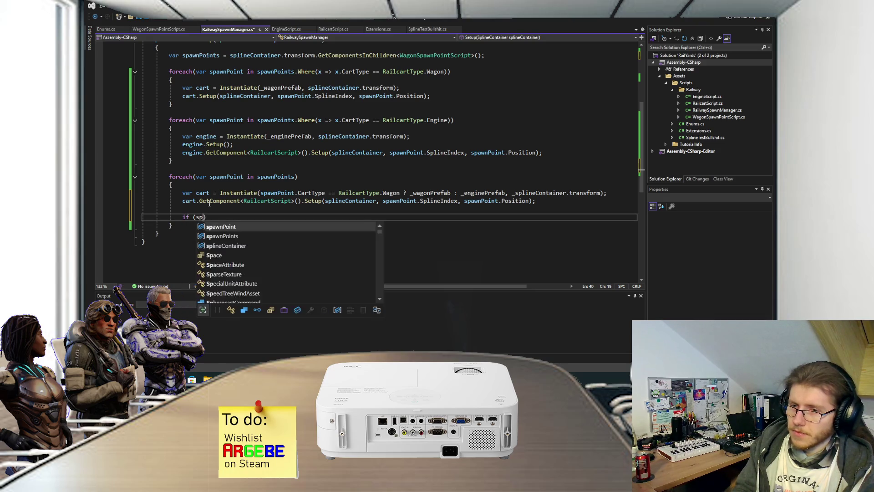
key(Escape)
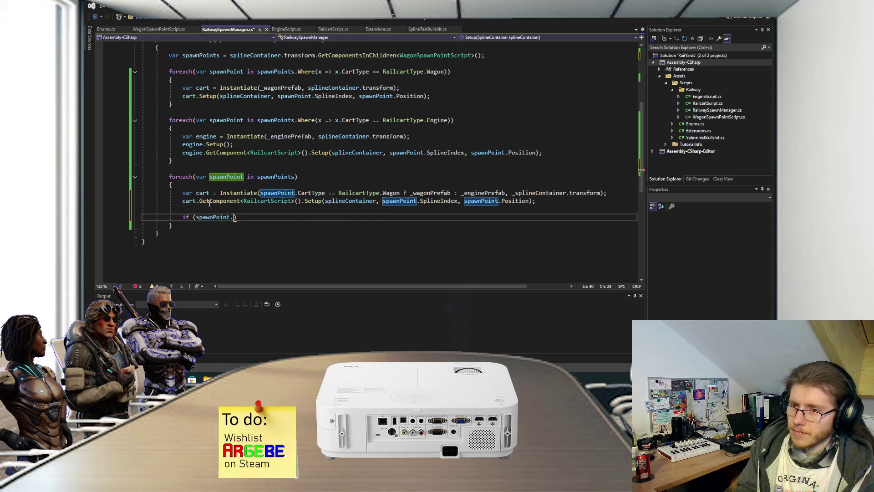
key(ctrl+space)
text(Cart)
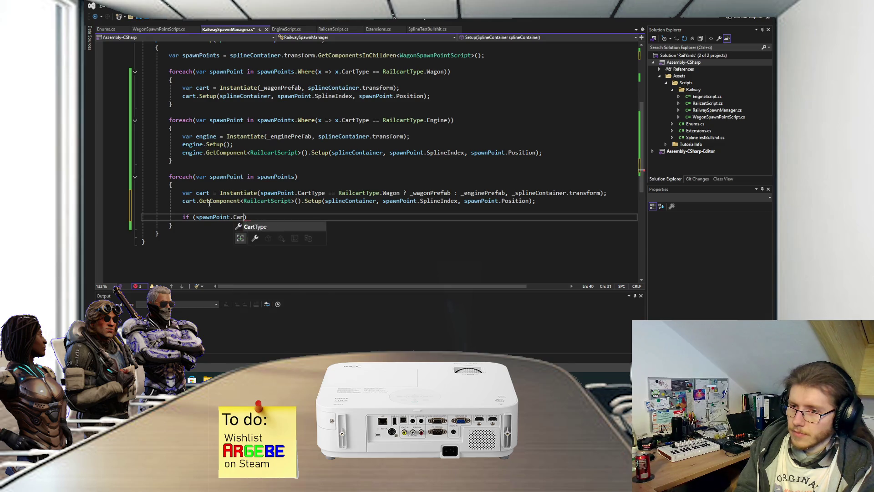
key(Tab)
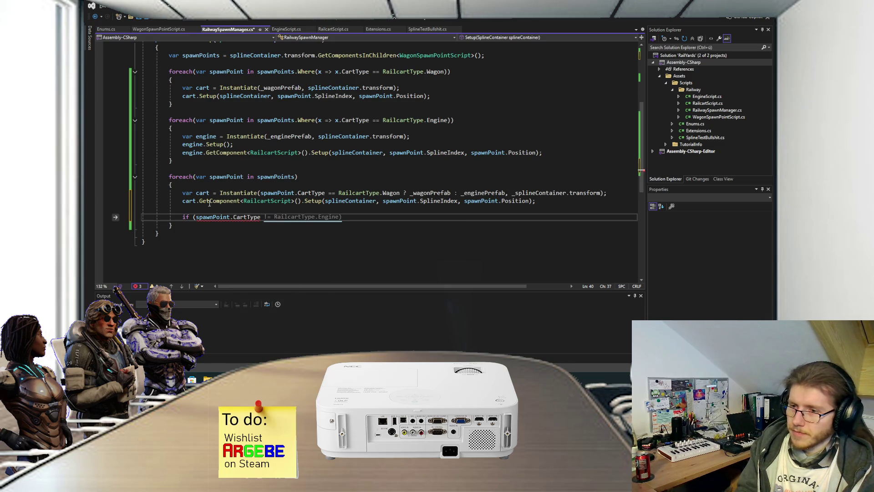
text(==)
key(Tab)
text(.)
key(Tab)
key(End)
key(Return)
Inside it, call cart.GetComponent<EngineScript>().Setup(); and save the spawn manager.
text({)
key(Return)
text(cart.)
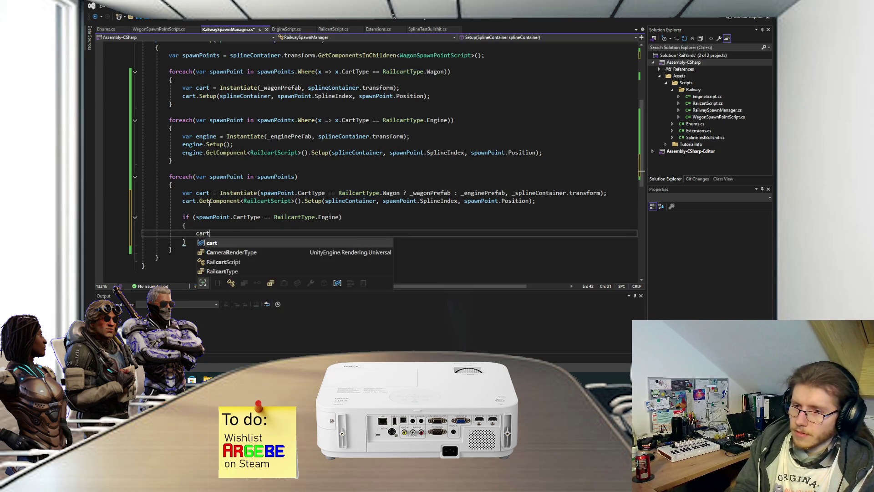
text(GetComponent<EngineScript>)
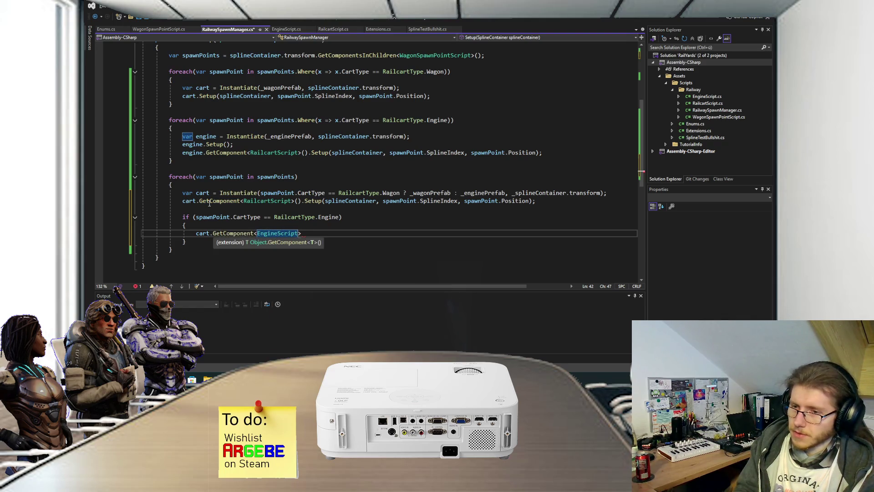
text(().)
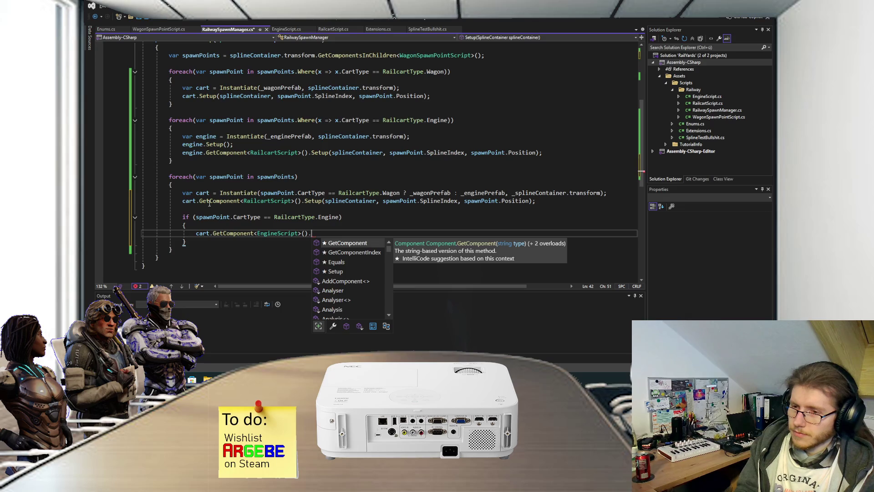
text(Setup();)
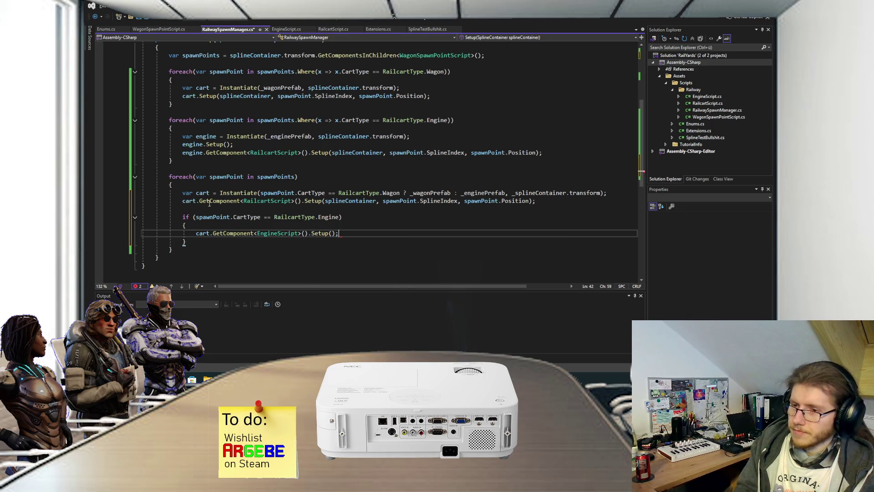
key(ctrl+s)
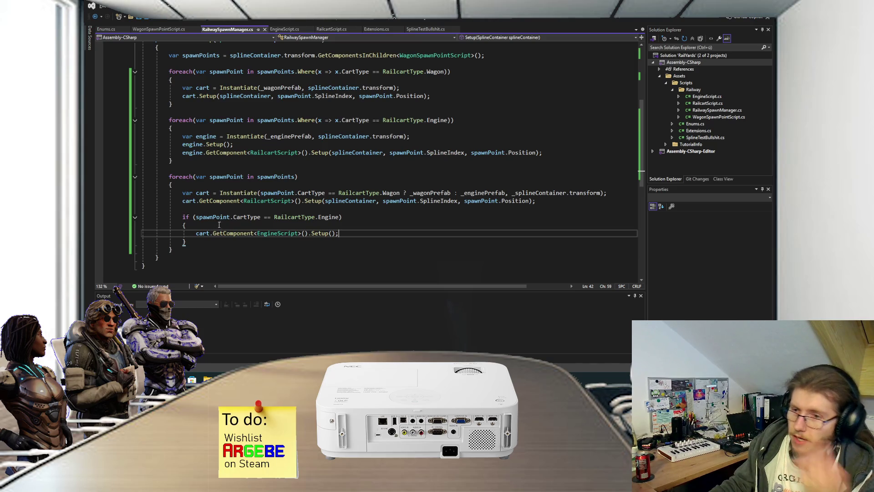
Check the RailcartScript setup call and engine check in the new loop.
click(268, 201)
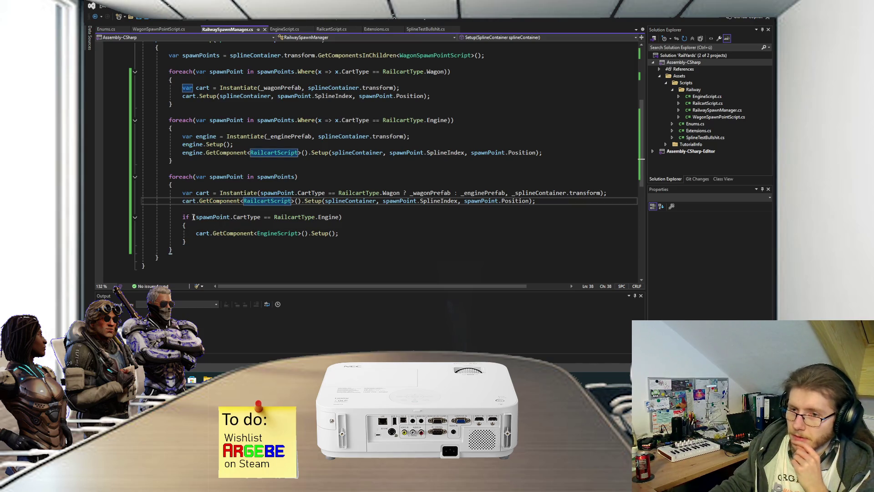
drag(178, 218, 187, 242)
click(187, 242)
scroll(236, 226, up, 2)
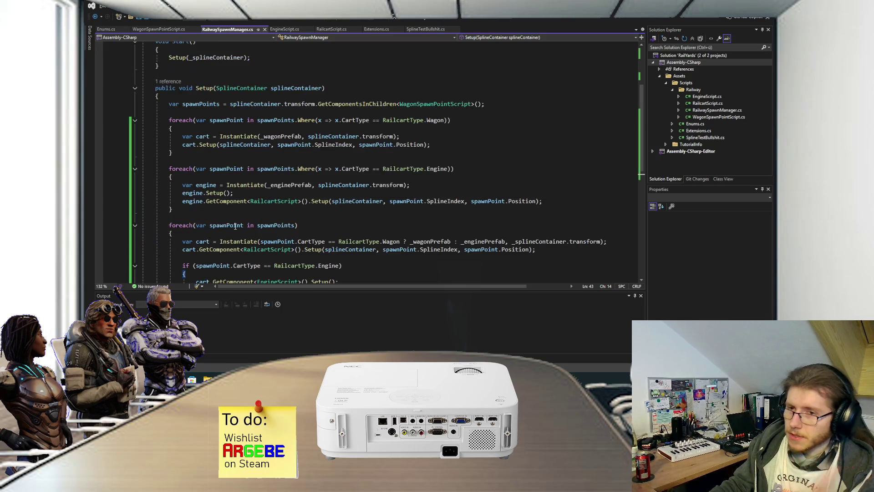
Delete the two old Where-filtered wagon and engine loops and save.
mouse_move(194, 212)
mouse_down()
mouse_move(150, 136)
mouse_move(111, 120)
mouse_up()
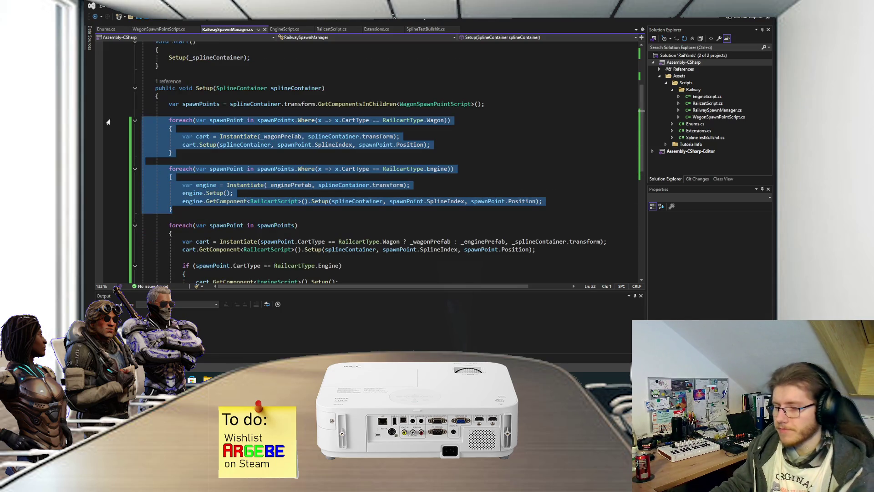
key(Delete)
key(BackSpace)
key(ctrl+s)
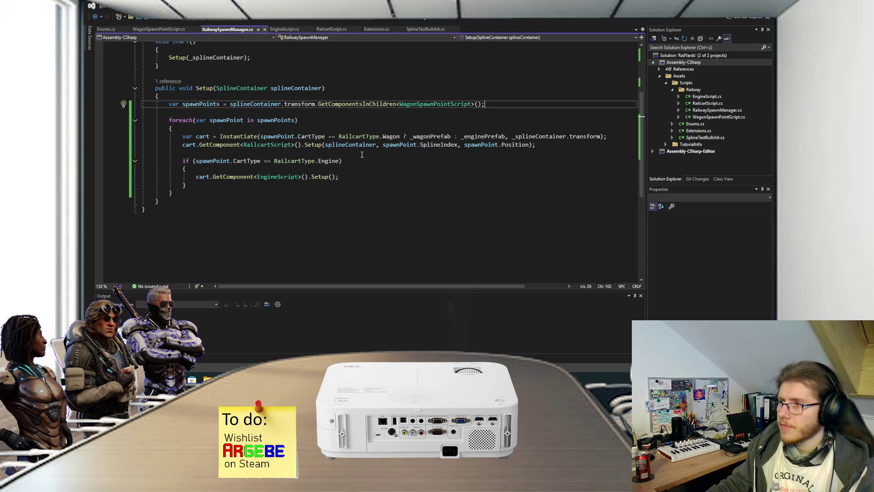
Review the prefab choice expression, check RailcartScript.cs and EngineScript.cs, then switch to Unity.
drag(261, 136, 505, 135)
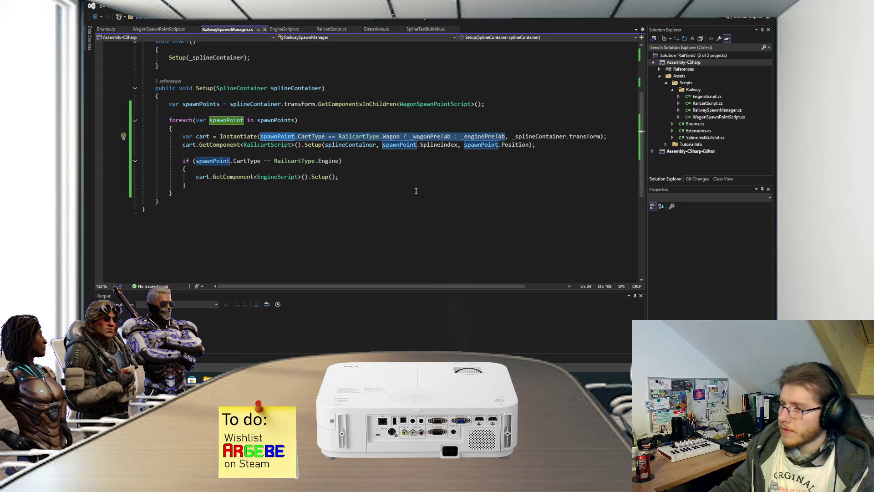
click(399, 166)
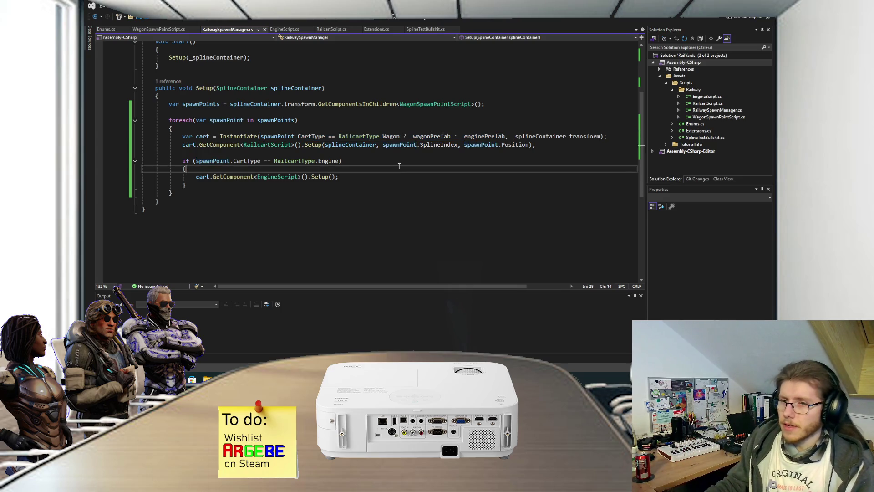
scroll(364, 232, up, 3)
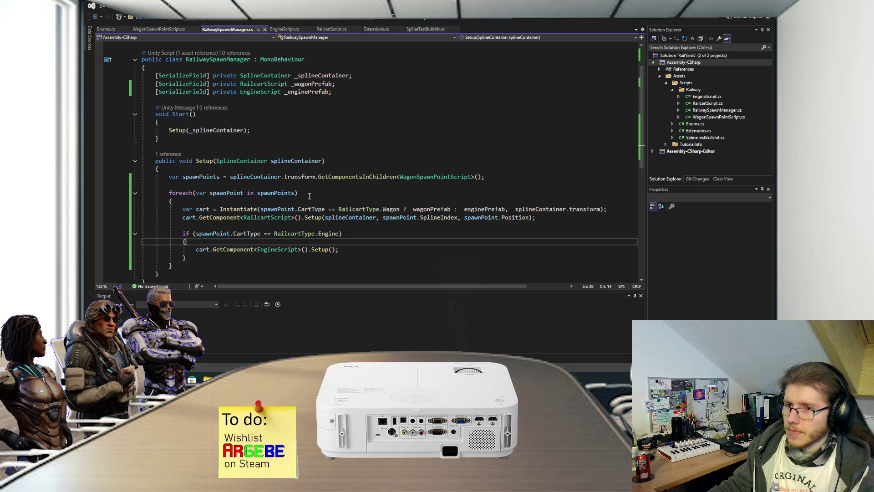
click(331, 29)
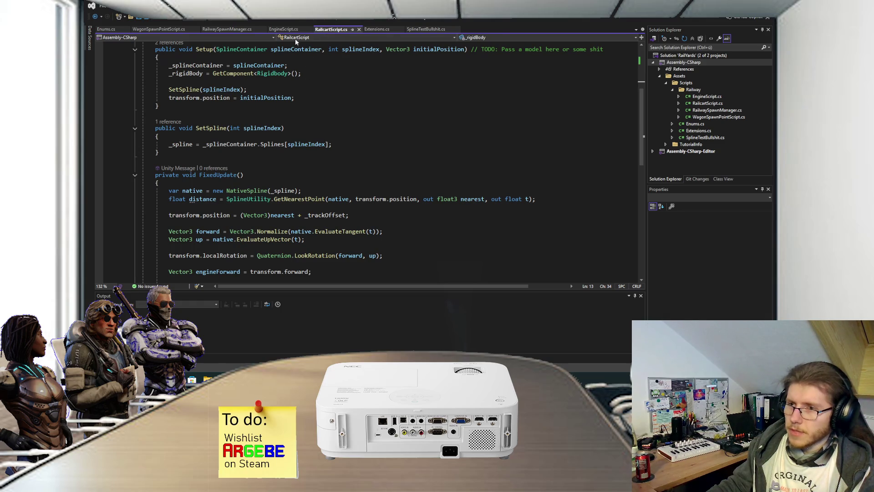
click(283, 29)
click(227, 29)
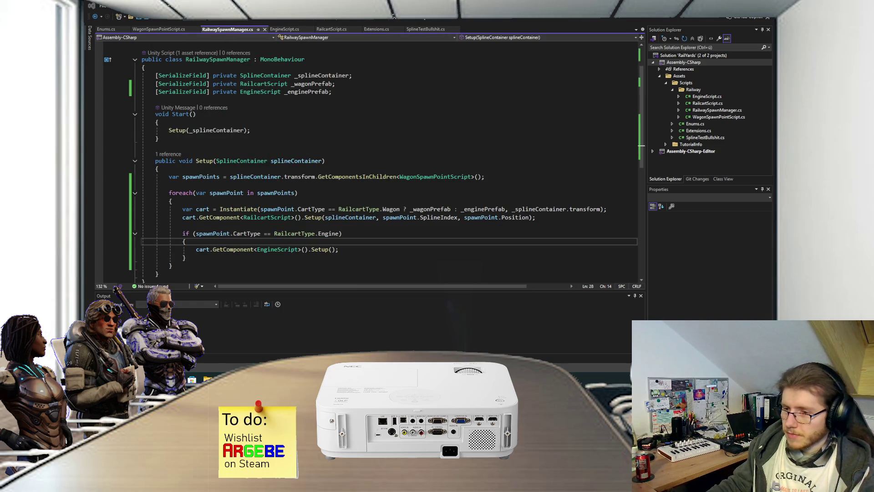
key(alt+Tab)
scroll(384, 217, down, 5)
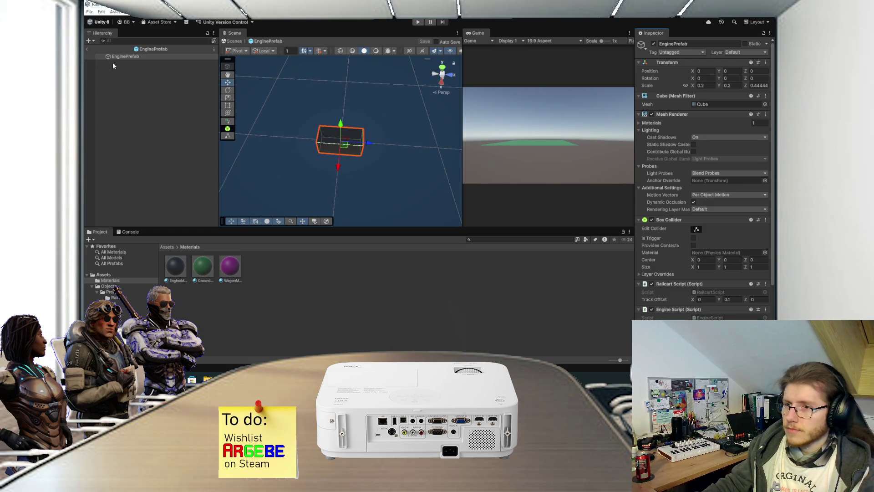
Back in SampleScene, duplicate WagonSpawnPoint and rename the copy EngineSpawnPoint.
click(87, 49)
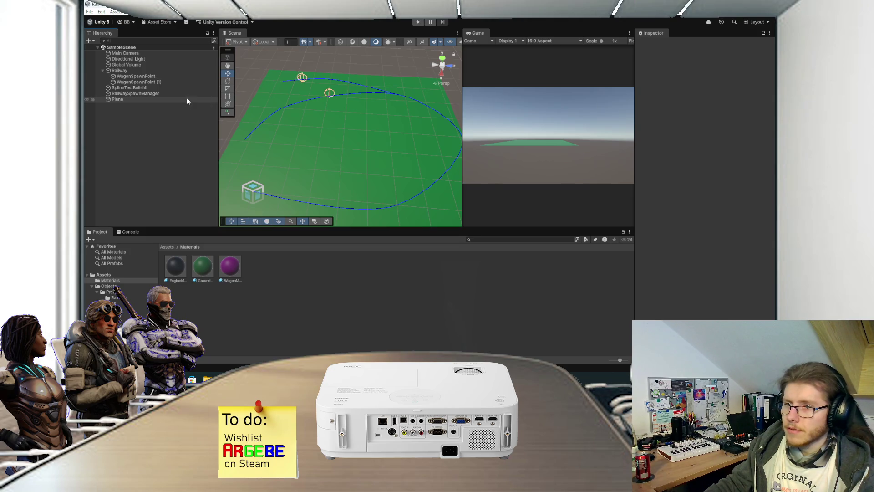
click(170, 82)
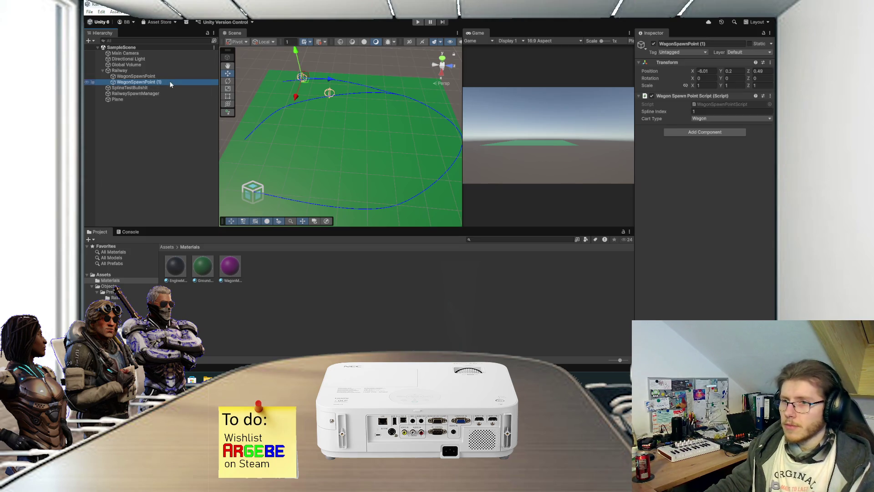
click(170, 77)
key(ctrl+d)
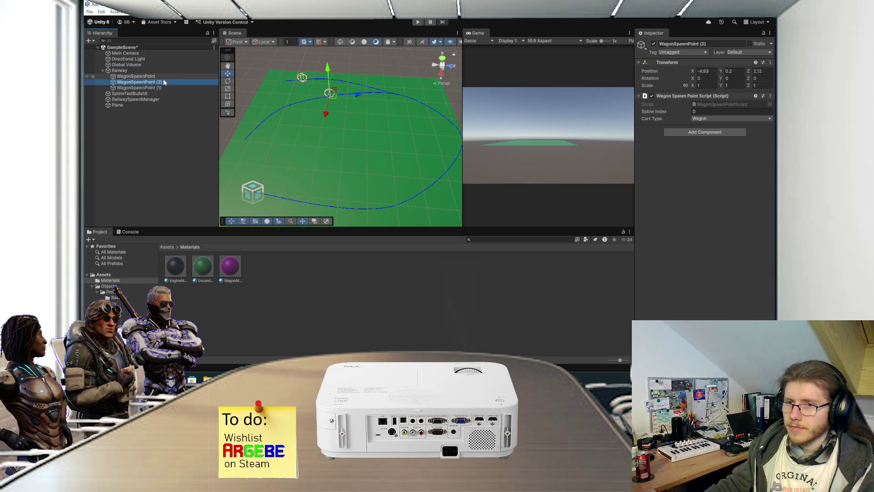
key(F2)
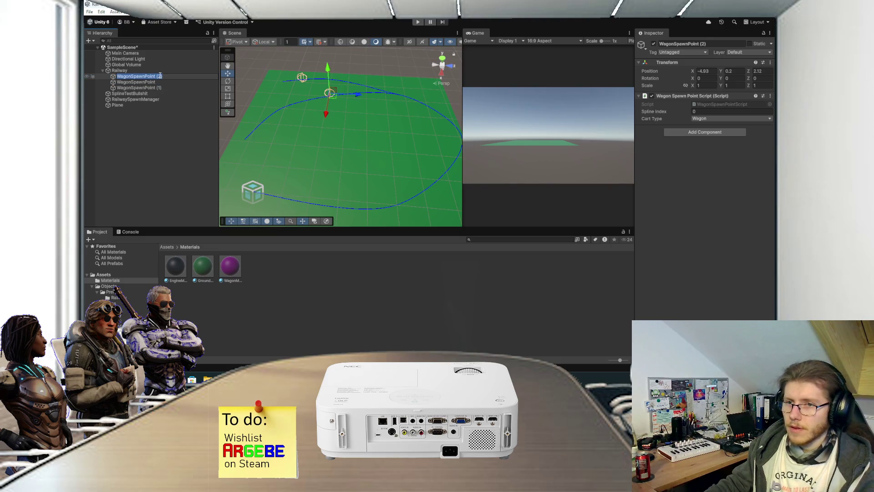
text(EngineSpawnPo)
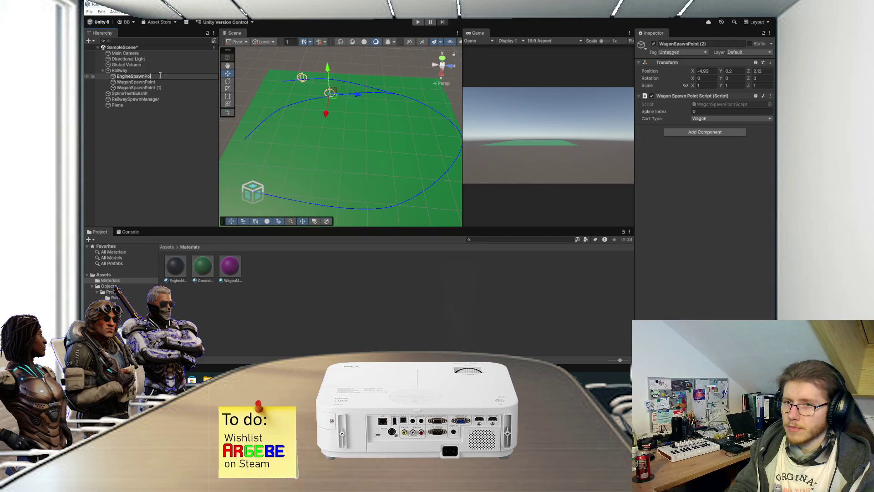
key(Return)
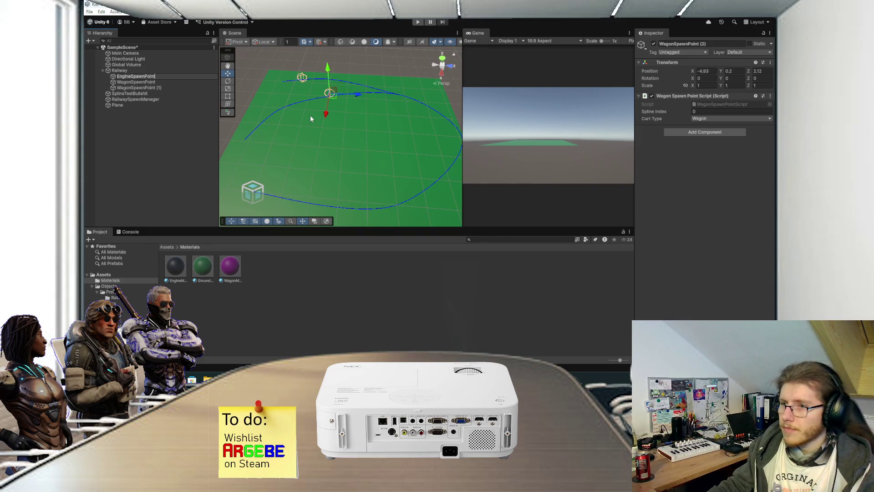
Move EngineSpawnPoint onto the lower track and set its Cart Type to Engine.
mouse_move(326, 114)
mouse_down()
mouse_move(321, 207)
mouse_move(335, 208)
mouse_up()
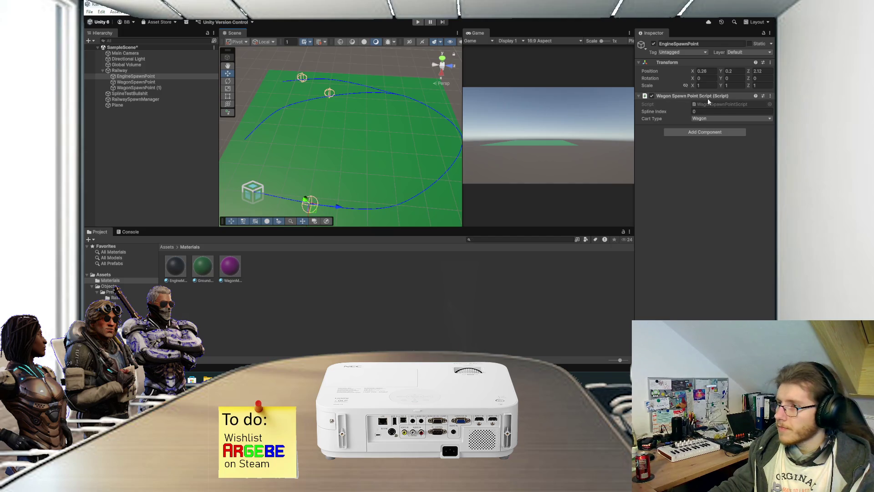
click(703, 118)
click(703, 135)
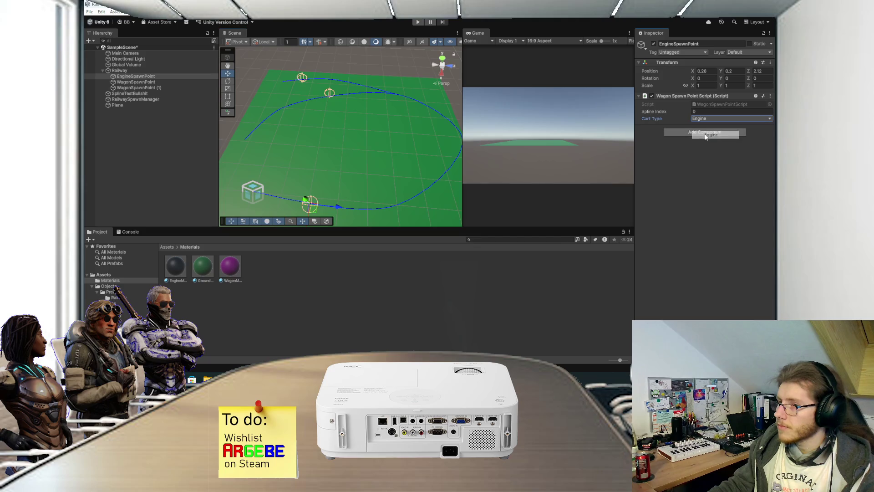
click(345, 345)
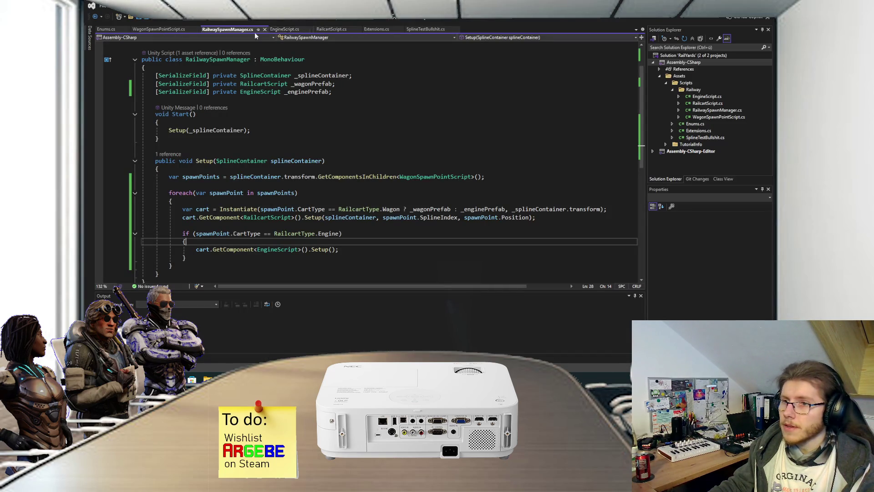
Set Gizmos.color to CartType == RailcartType.Wagon ? new Color(1, .57f, .34f) : new Color().
click(164, 29)
click(279, 181)
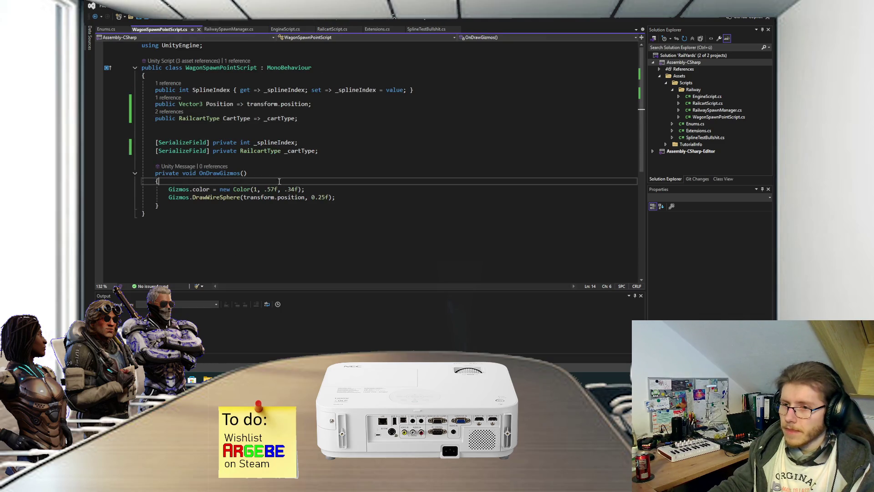
click(220, 189)
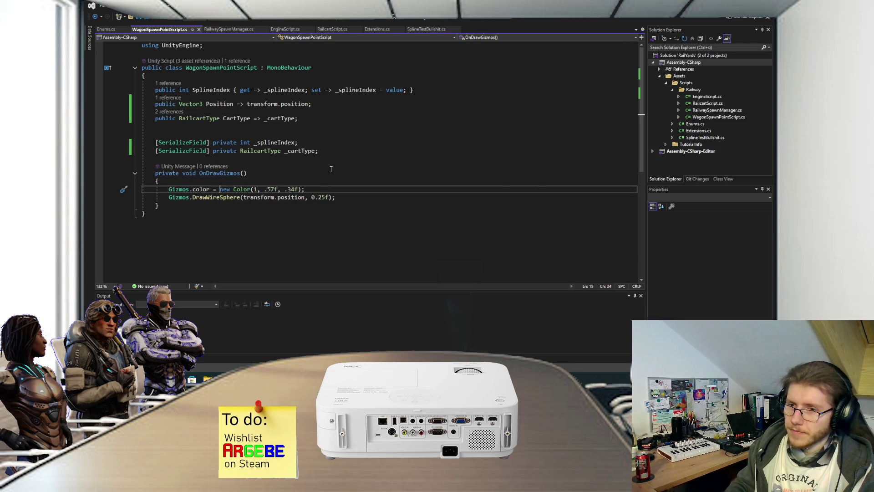
text(CartType)
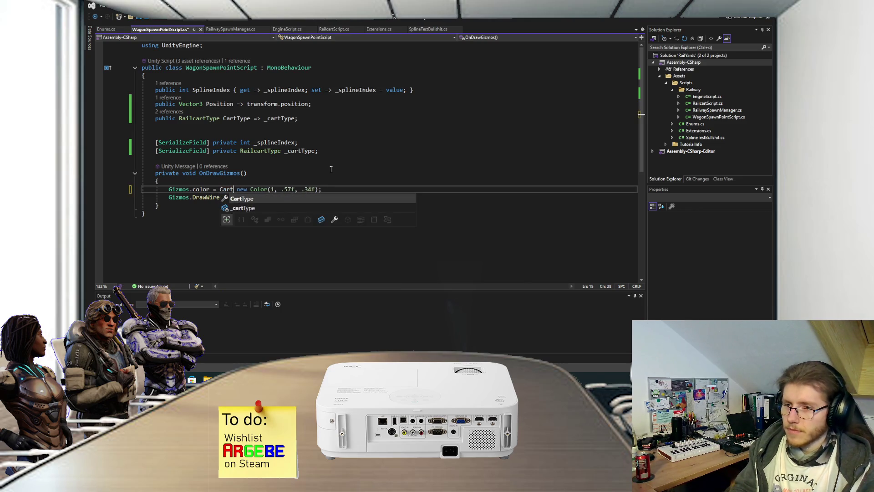
text( == RailcartType.Wagon ?)
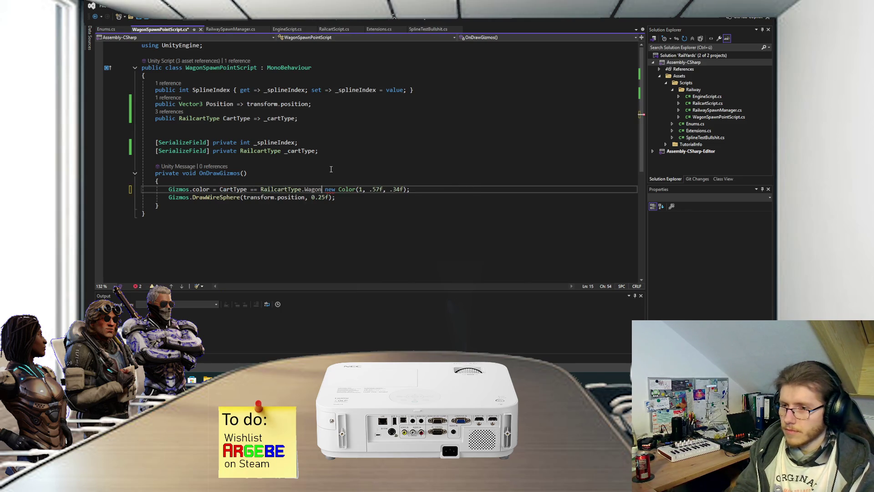
click(414, 189)
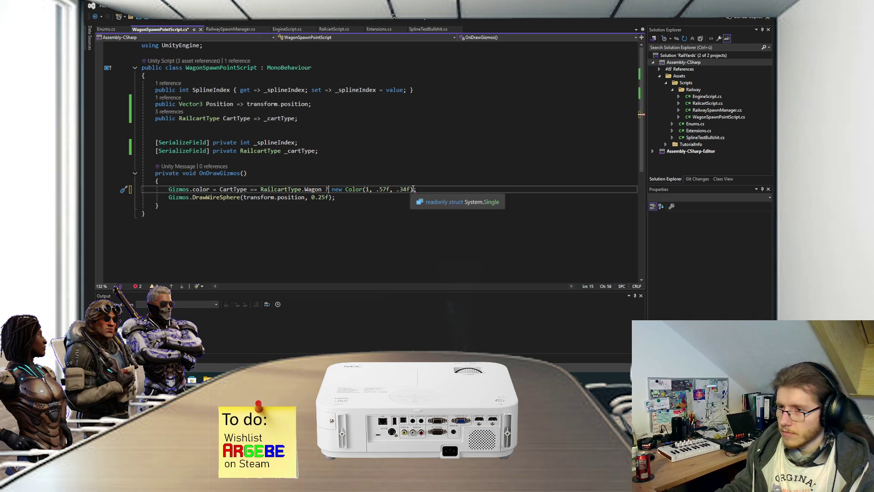
text(: )
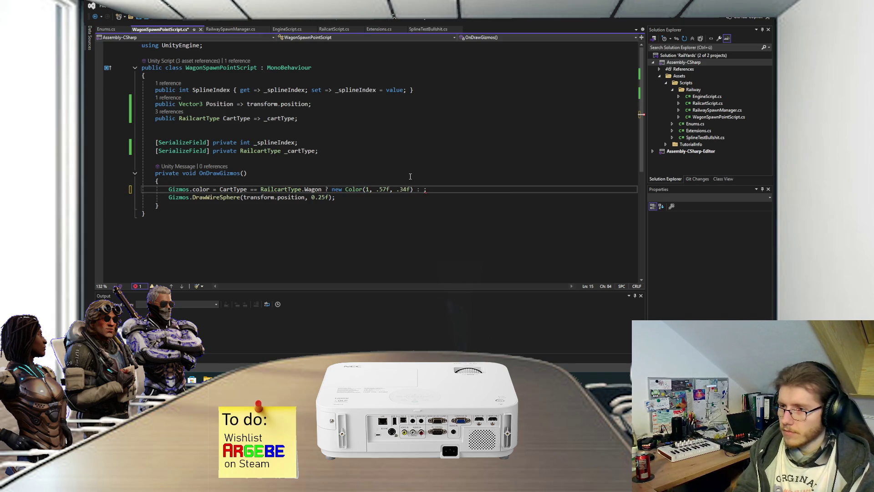
text(new Color)
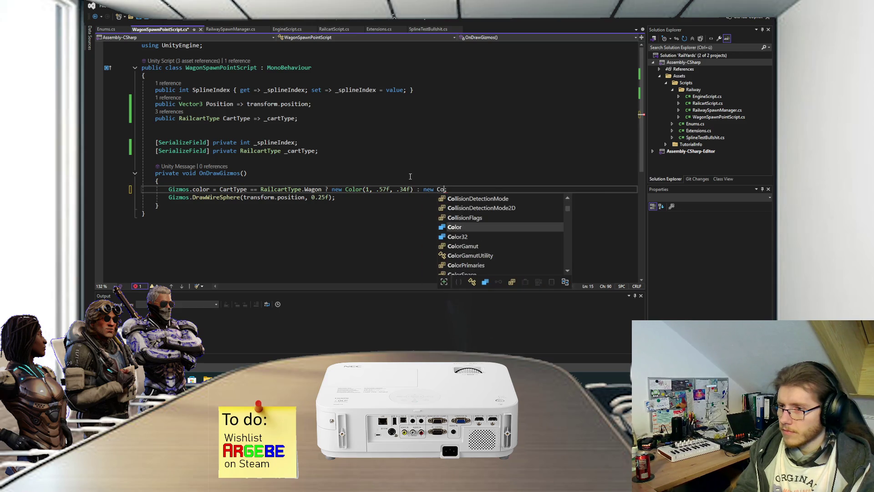
text(())
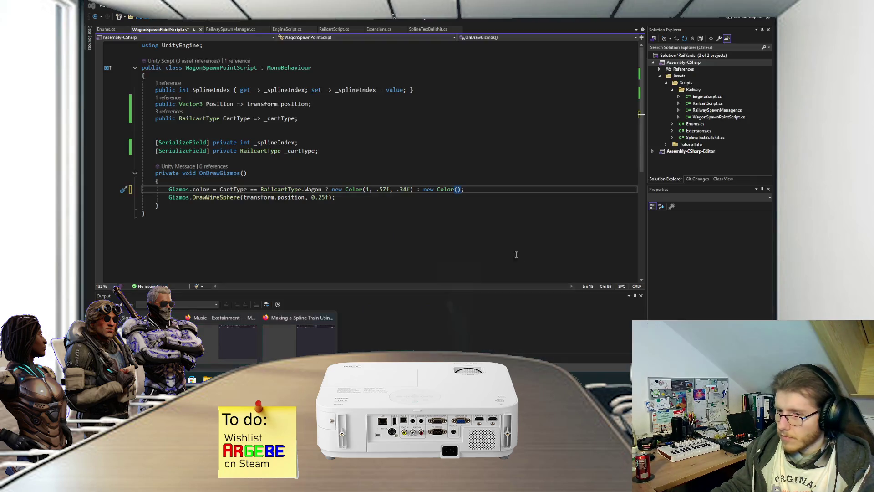
click(514, 241)
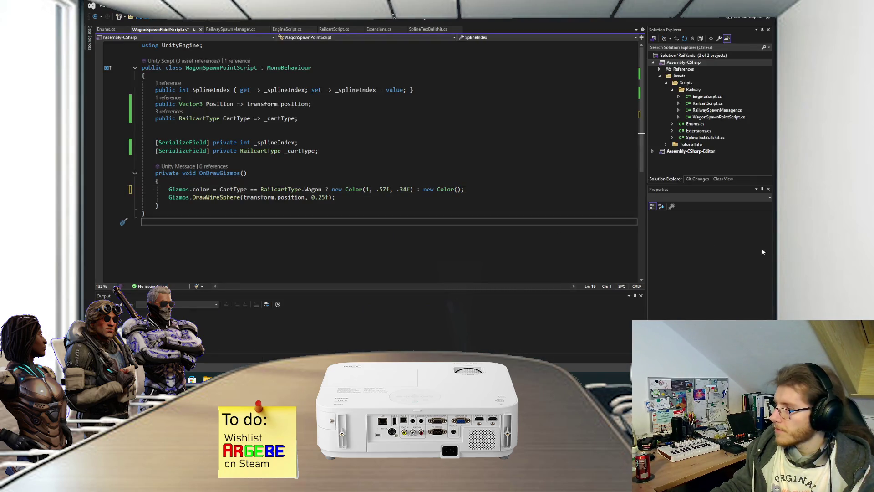
key(alt+Tab)
Set Paint.NET's primary colour to dark violet 21007F, then return to WagonSpawnPointScript.cs.
scroll(227, 273, down, 5)
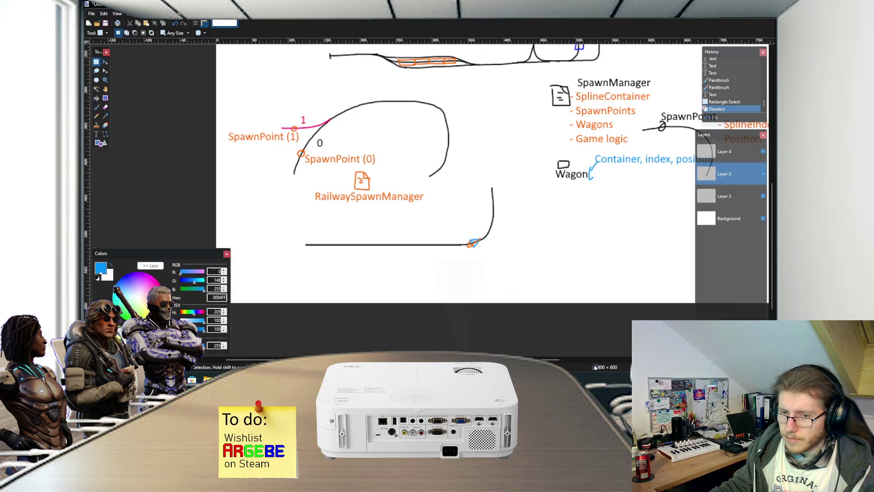
click(132, 274)
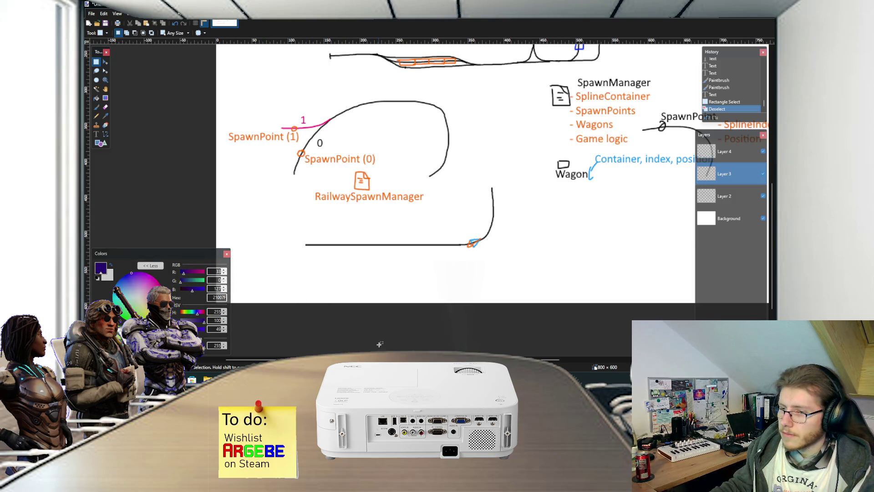
mouse_move(367, 380)
click(404, 339)
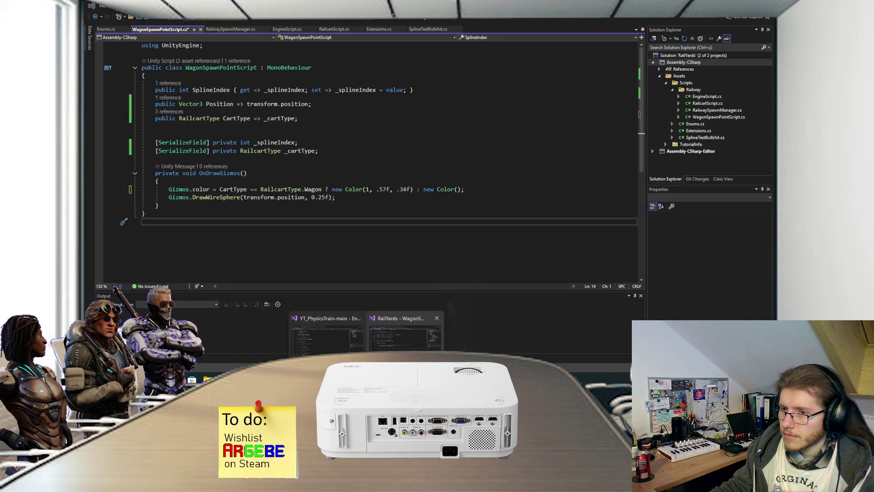
Work out 33/256 in Calculator and enter .12f, 0 as the second Color's first arguments.
click(457, 189)
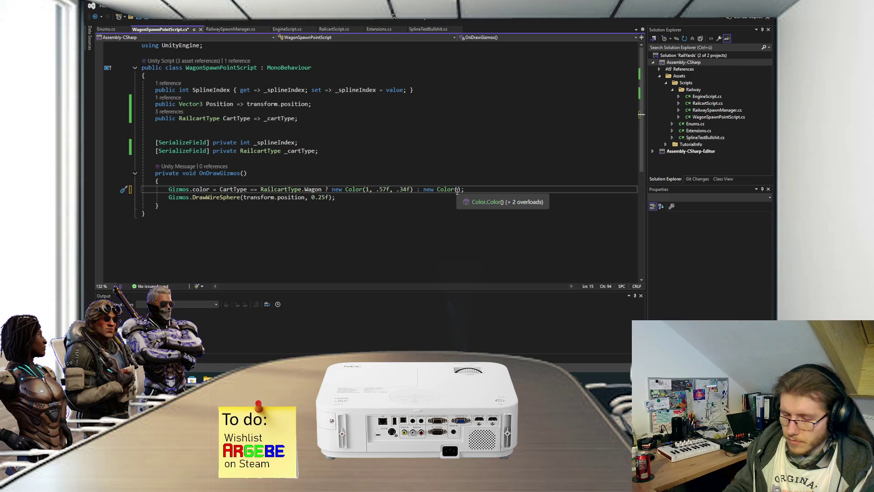
key(XF86Calculator)
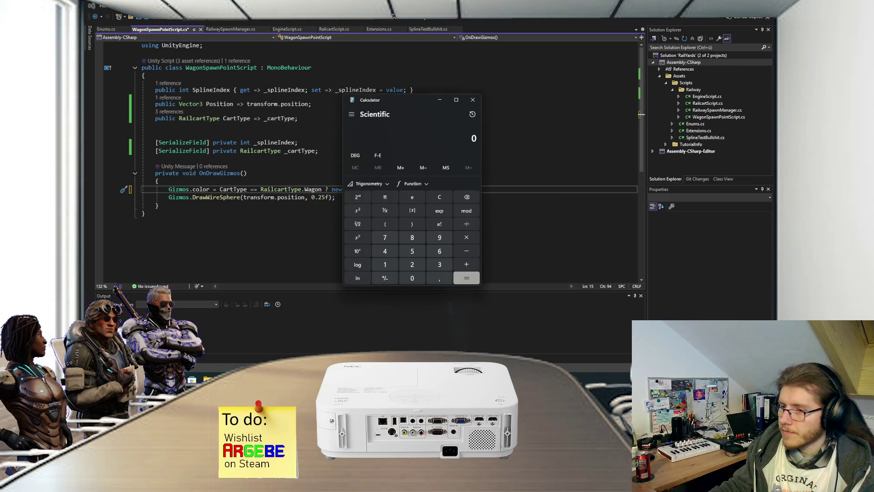
drag(423, 102, 490, 92)
key(alt+F4)
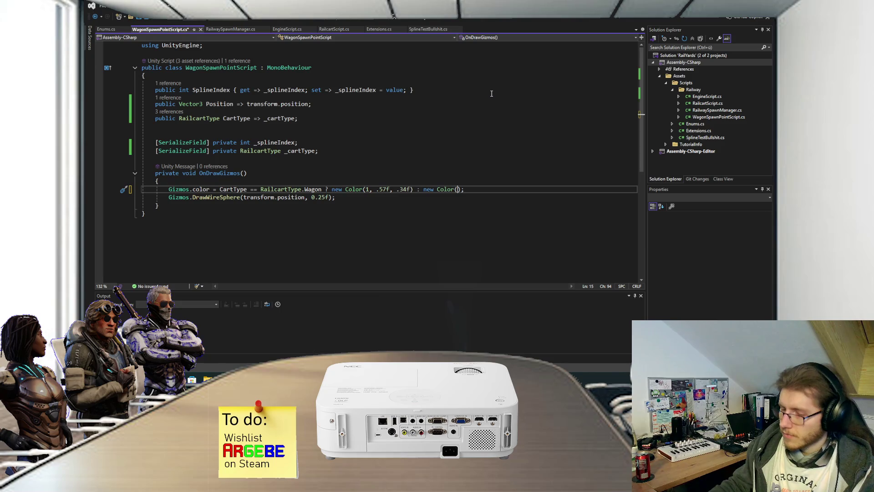
key(XF86Calculator)
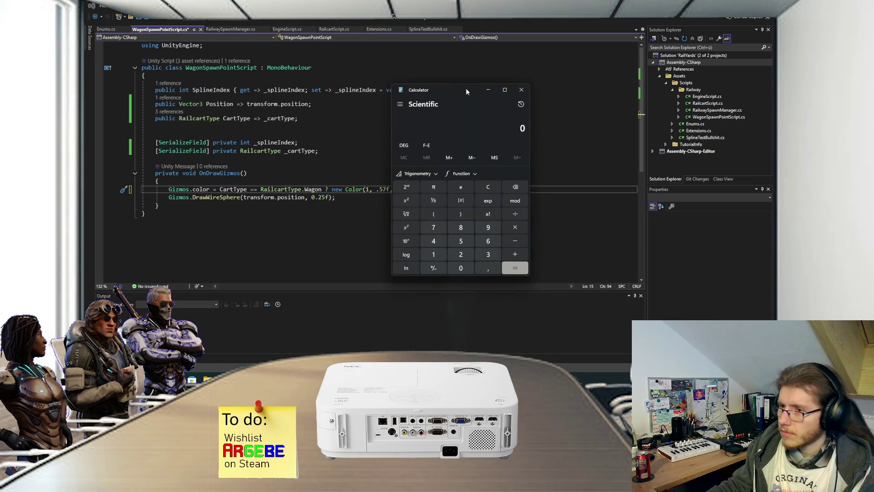
drag(461, 95, 452, 108)
text(33)
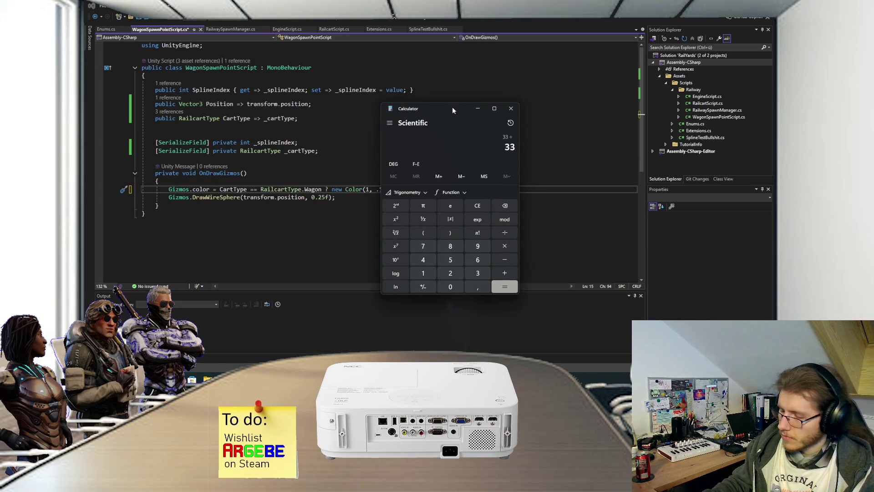
text(/256)
key(Return)
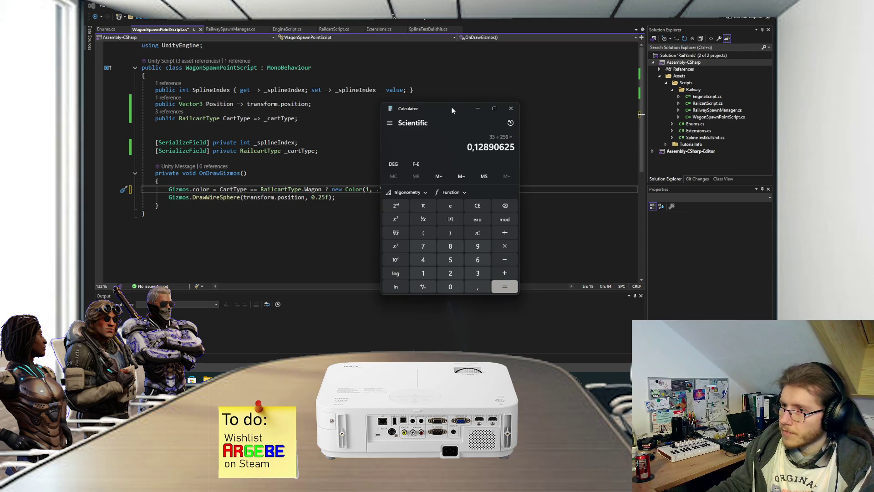
click(373, 191)
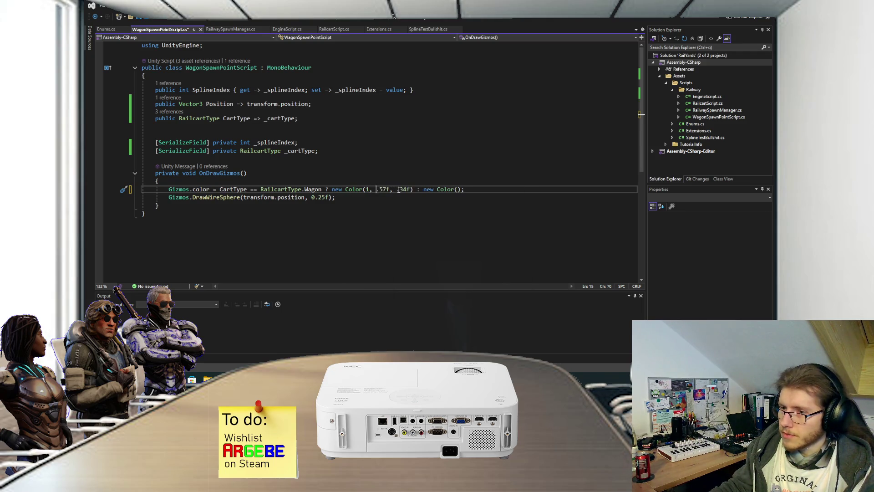
text(.12f, )
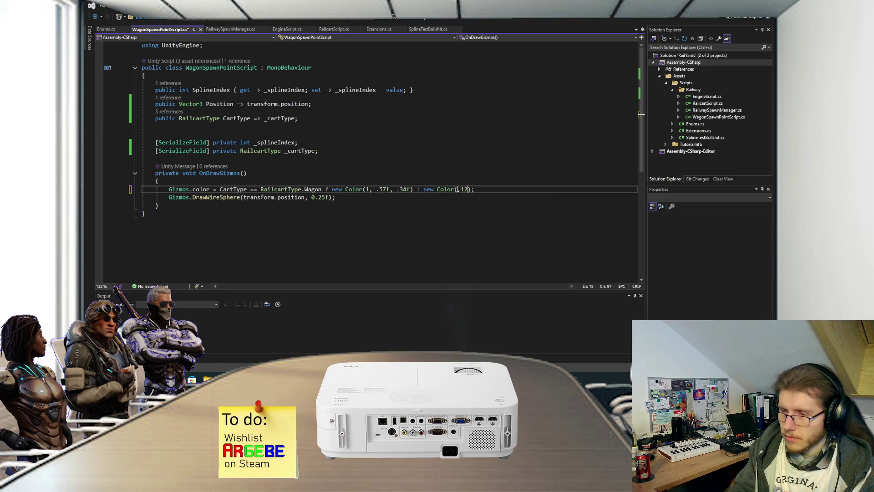
text(0,)
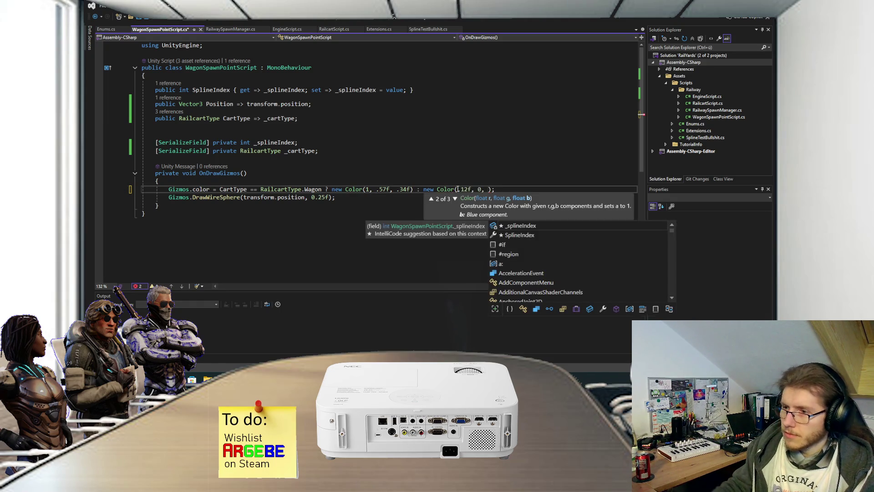
Work out 127/256, complete new Color(.12f, 0, .5f), and save WagonSpawnPointScript.
mouse_move(399, 379)
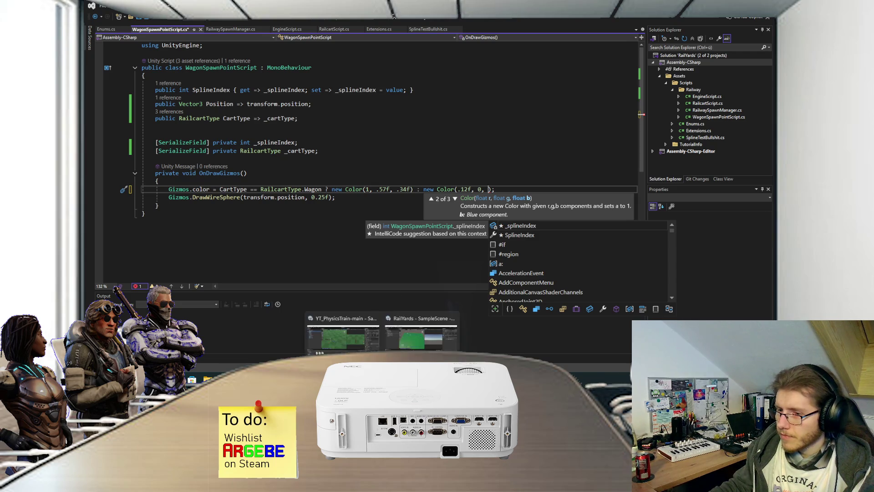
click(404, 338)
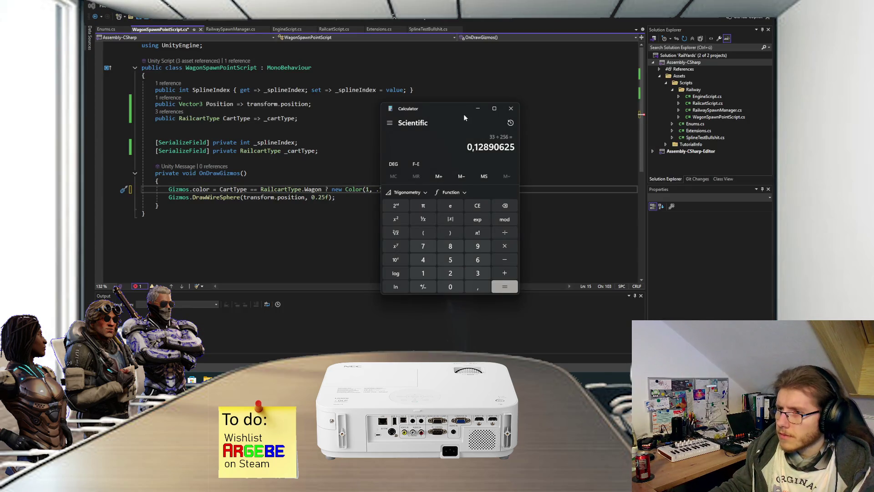
drag(465, 118, 456, 116)
text(12)
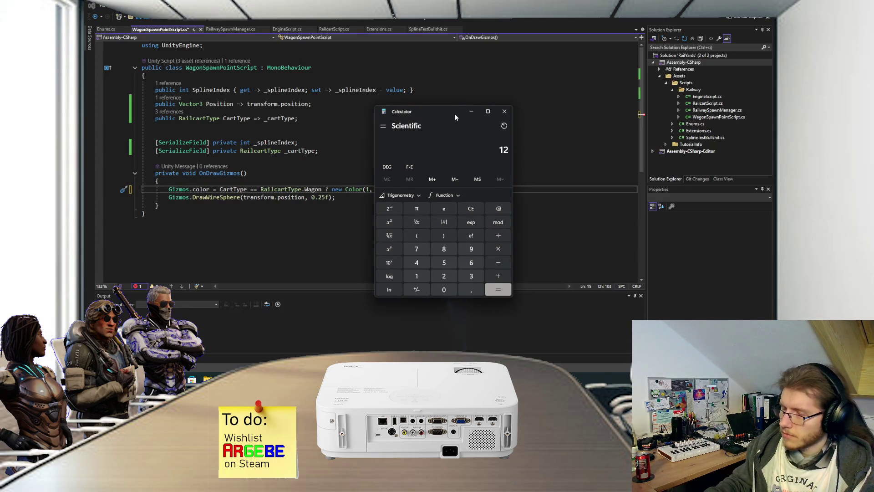
text(7/256)
key(Return)
click(505, 115)
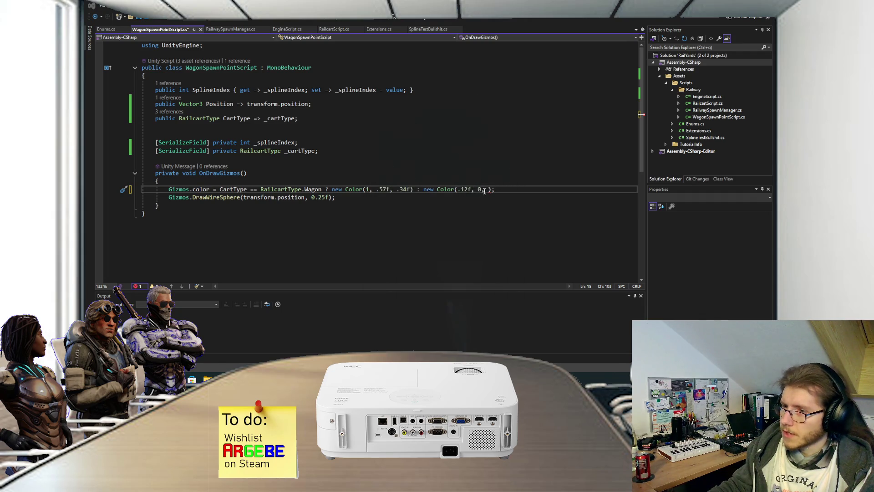
text(.5);)
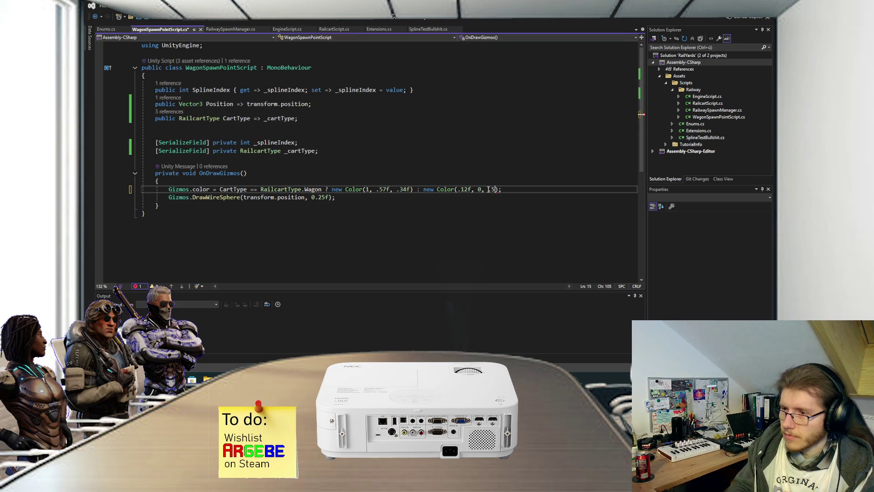
key(Left)
key(Left)
text(f)
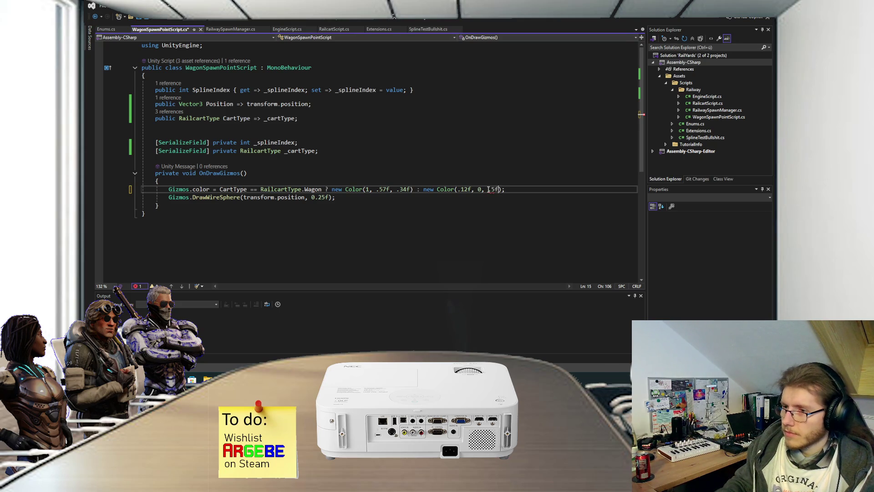
key(ctrl+s)
key(alt+Tab)
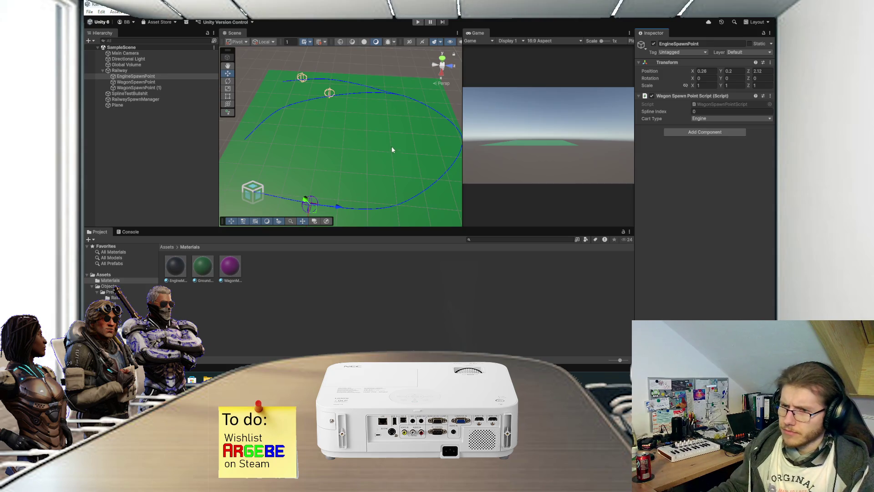
Orbit the Scene view to inspect the recompiled spawn point gizmos along the spline track.
drag(361, 172, 365, 157)
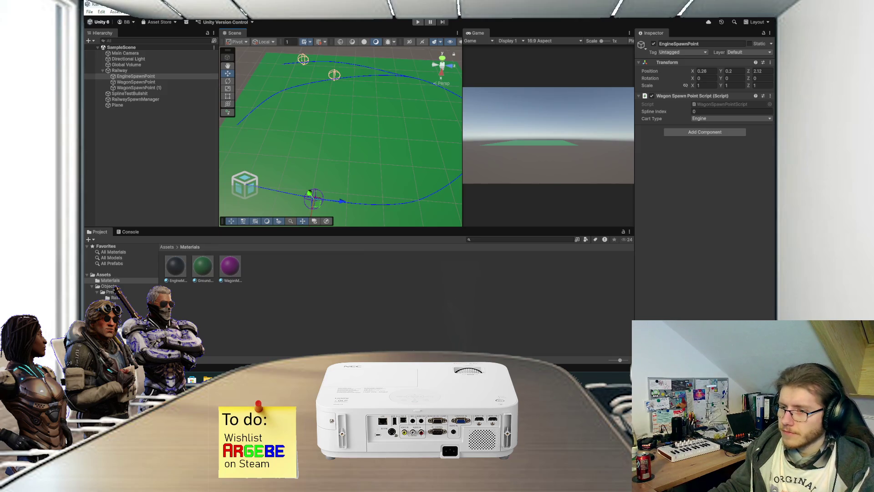
key(alt+Tab)
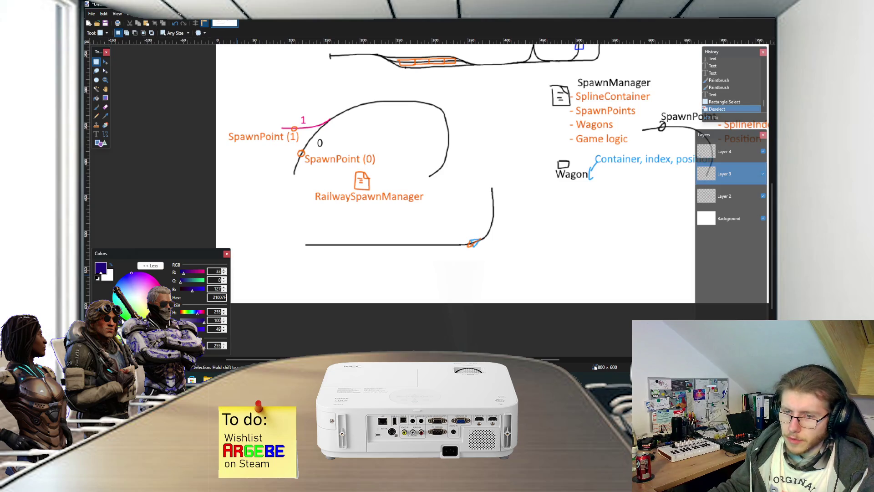
Set Paint.NET's primary colour to magenta FF00DC, then select the .12f red value in the code.
click(138, 297)
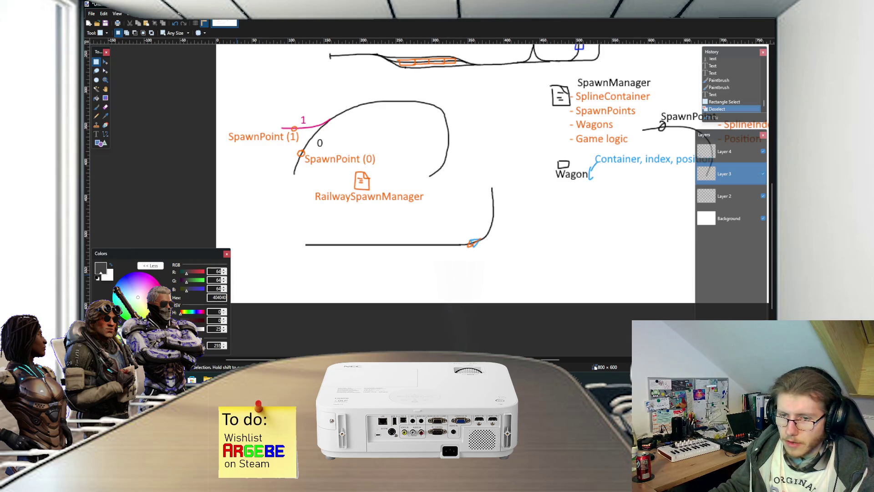
click(181, 328)
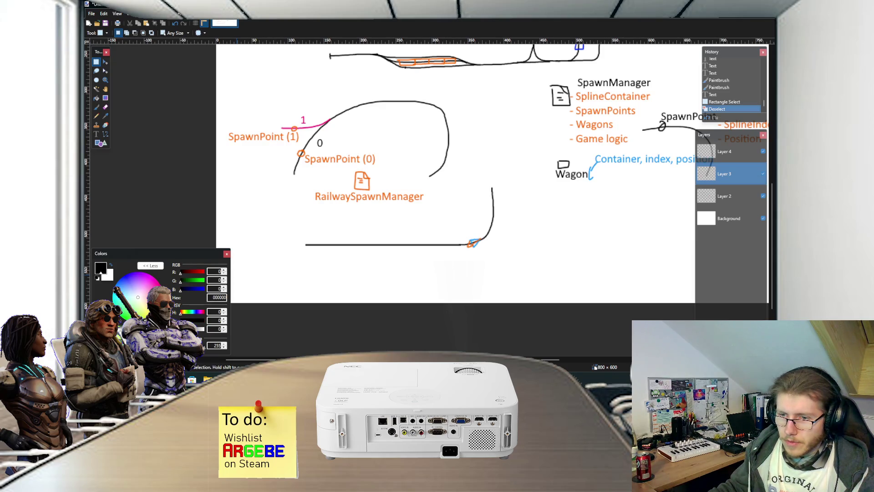
click(153, 278)
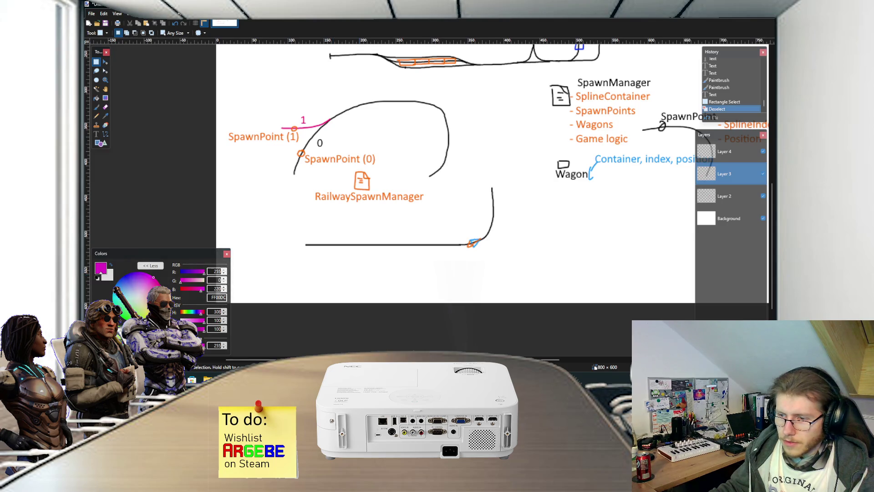
mouse_move(417, 350)
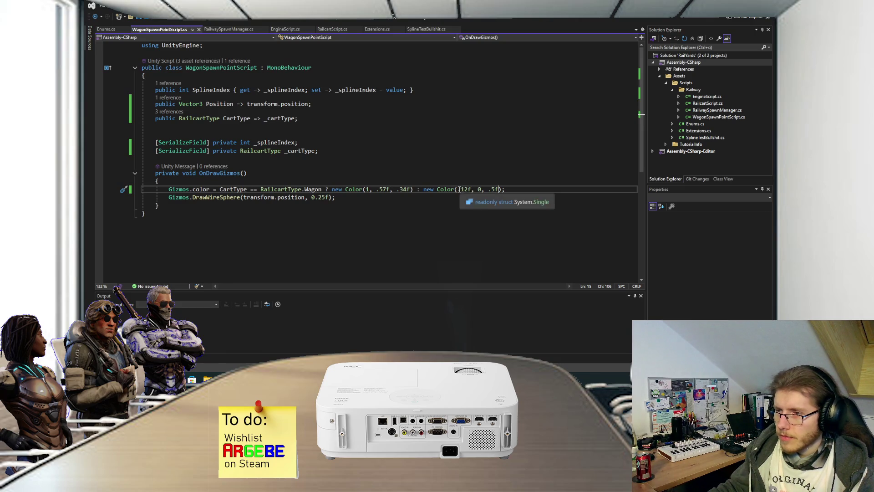
double_click(466, 191)
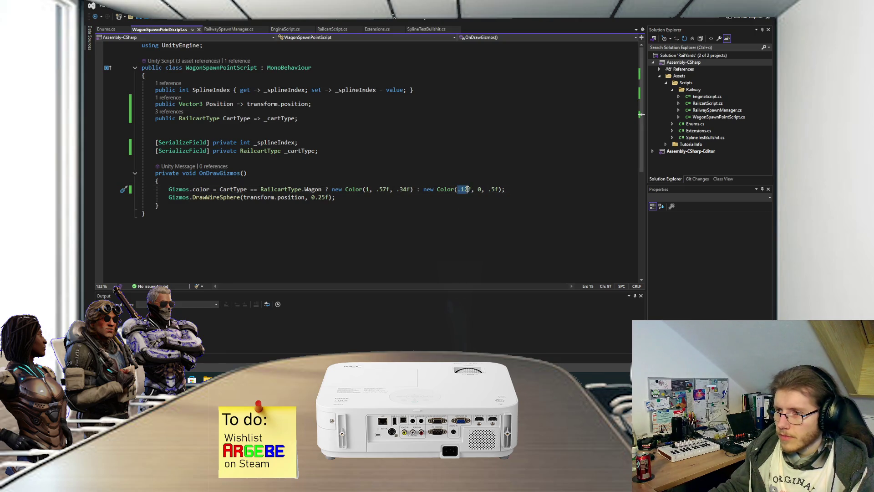
Change the red value to 1 and work out 220/255 in Calculator.
text(1)
click(481, 190)
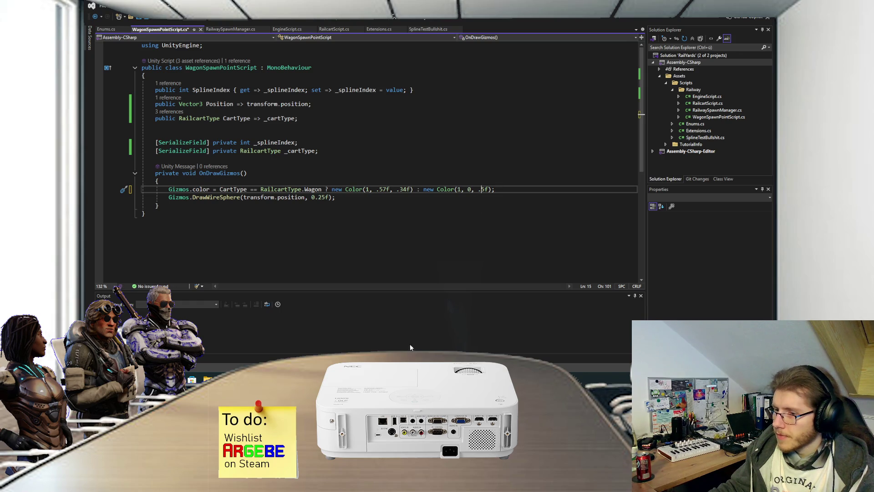
key(alt+Tab)
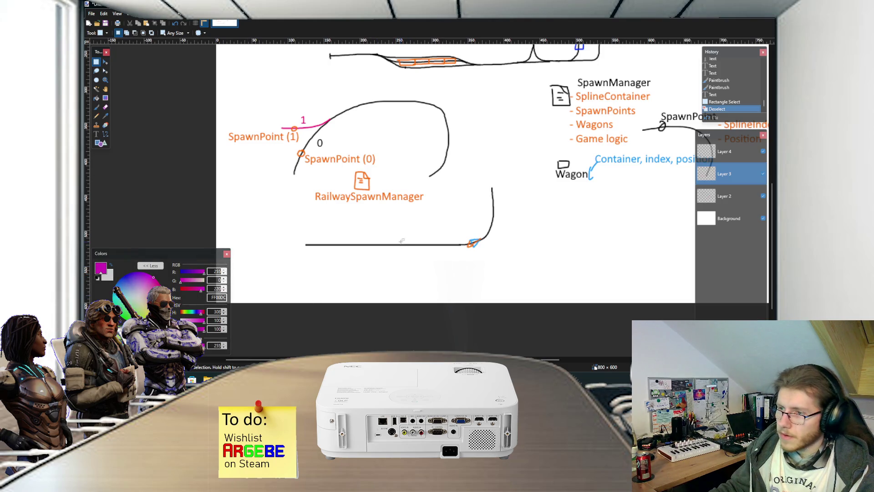
key(XF86Calculator)
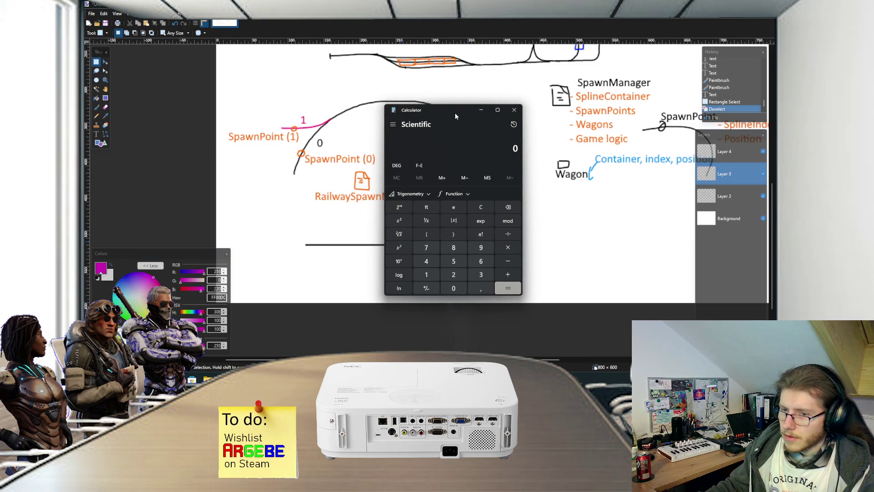
text(220)
key(slash)
text(255)
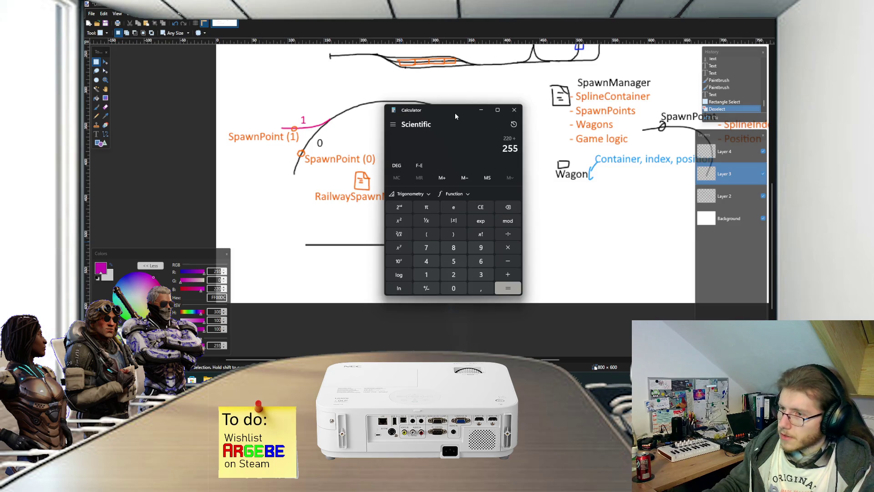
key(Return)
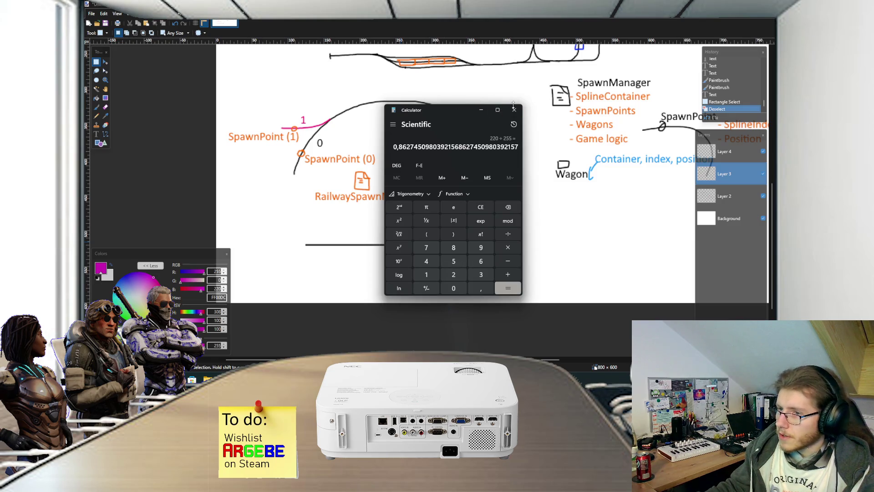
click(514, 109)
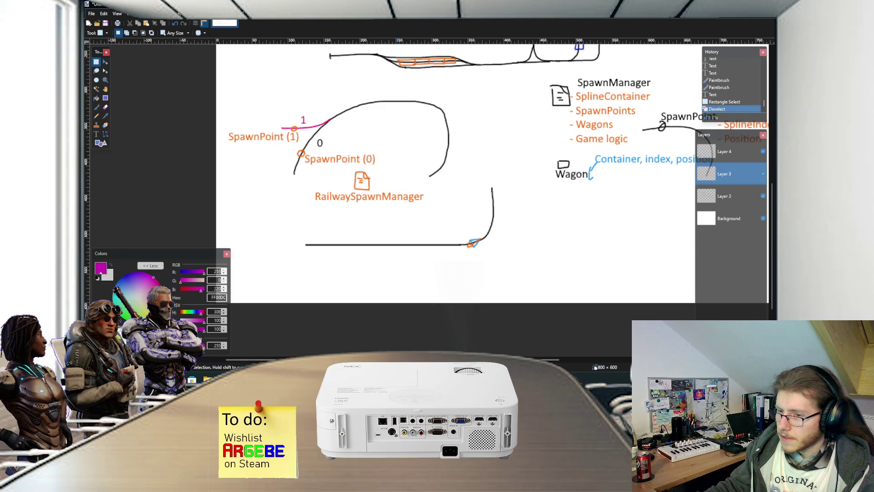
Change the blue value to .86f for new Color(1, 0, .86f) and save the script.
mouse_move(399, 349)
click(405, 330)
key(Delete)
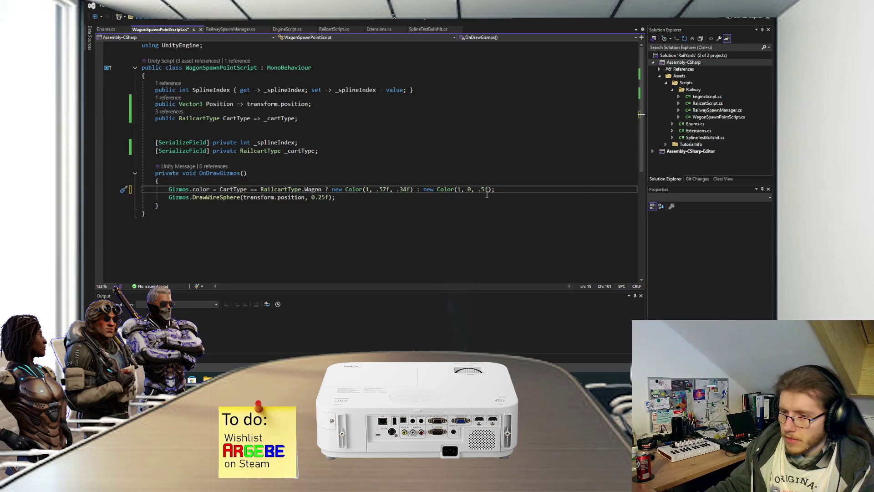
text(86)
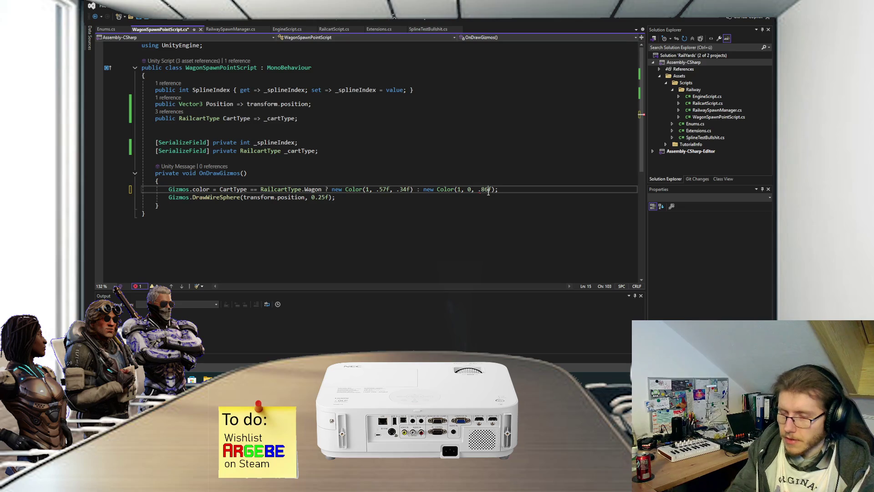
key(ctrl+s)
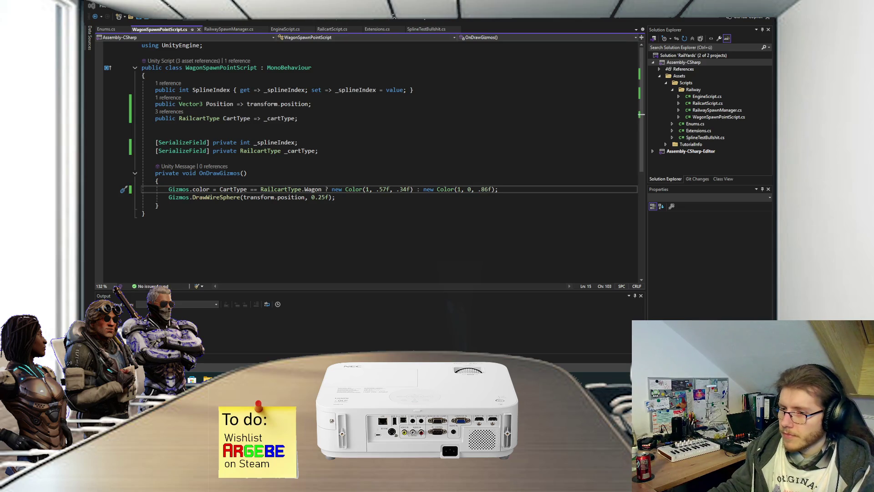
click(383, 332)
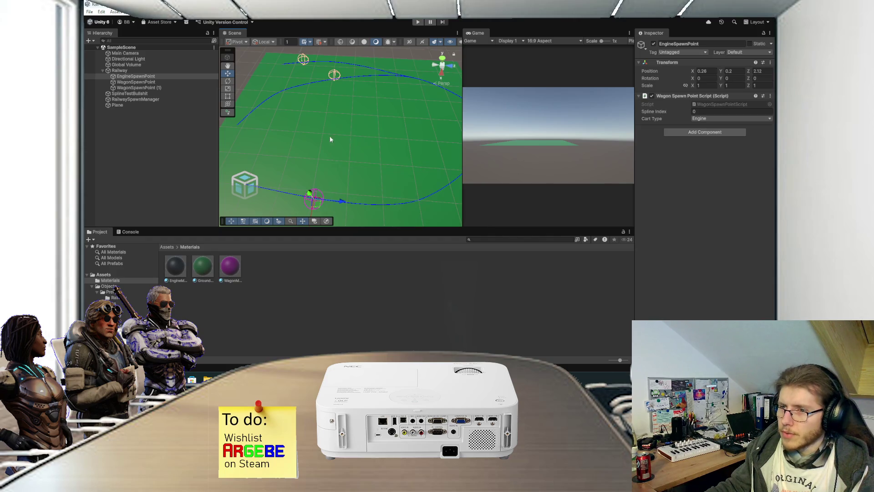
Run the railway scene briefly in Play mode, then stop it.
click(201, 147)
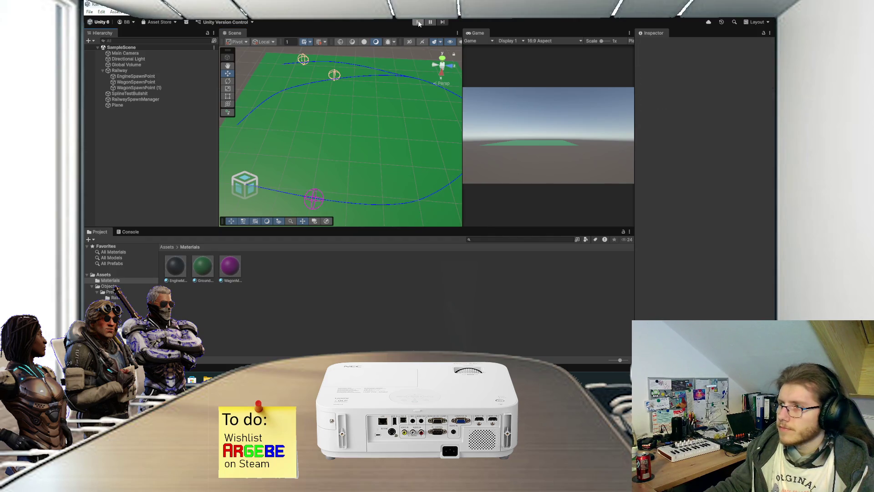
scroll(343, 92, down, 3)
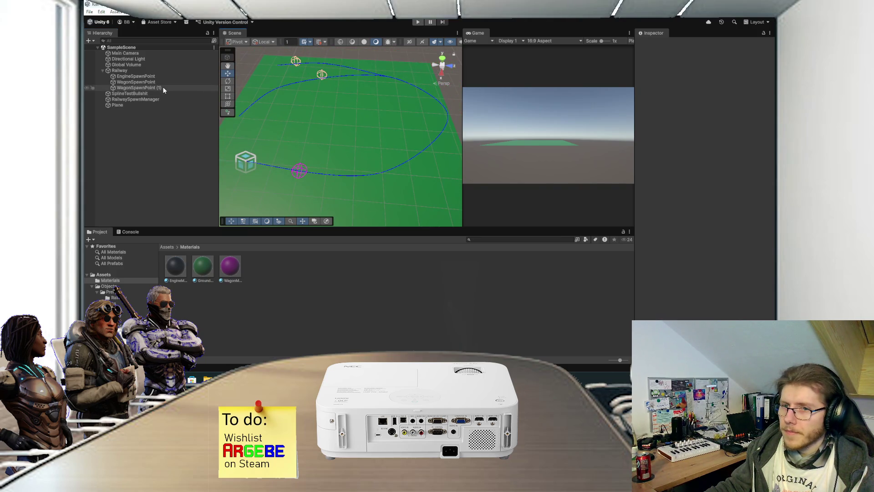
click(418, 22)
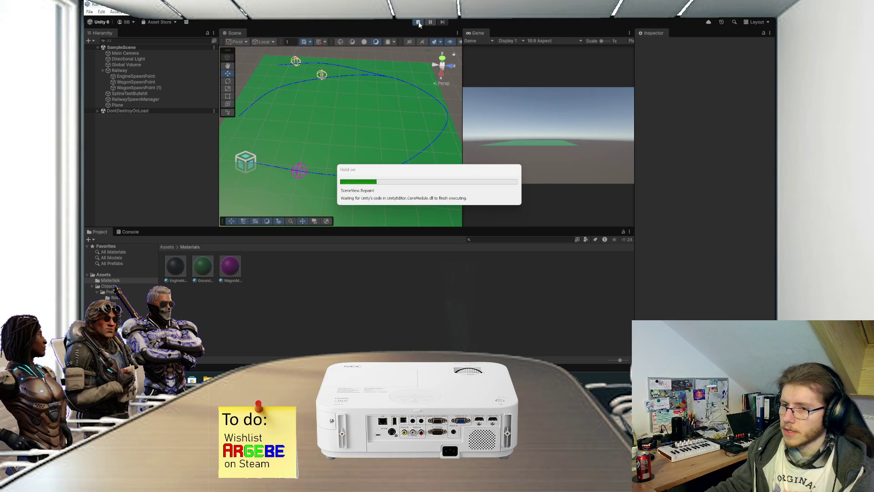
click(418, 22)
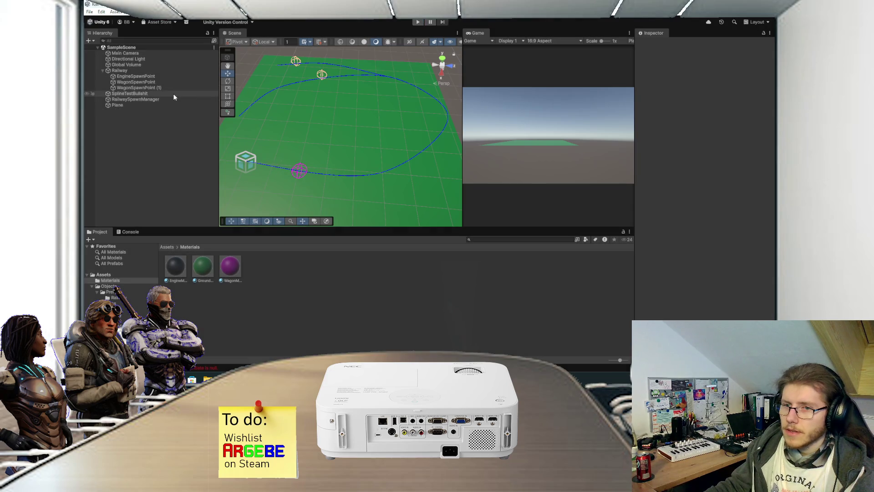
Select RailwaySpawnManager and open Assets > Objects > Prefabs > Railway in the Project window.
click(138, 98)
click(167, 247)
double_click(175, 267)
click(168, 247)
click(194, 268)
double_click(194, 268)
double_click(176, 266)
double_click(175, 267)
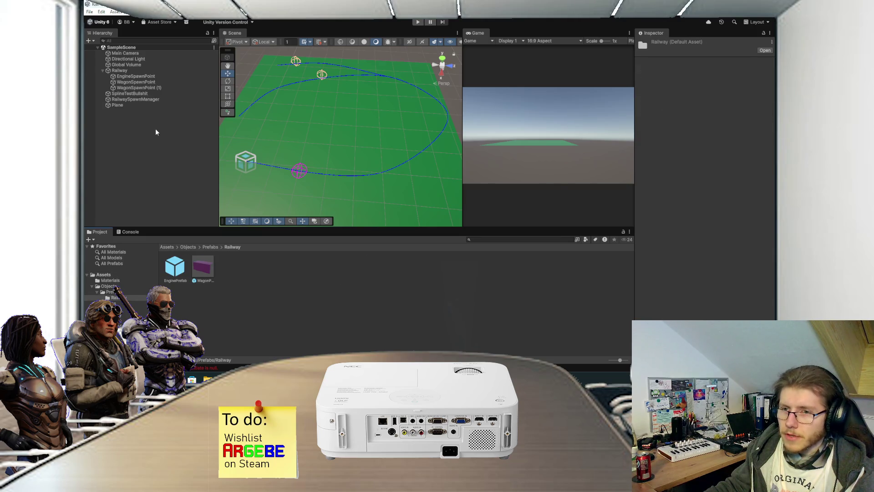
Assign the engine prefab to RailwaySpawnManager's Engine Prefab field and save the scene.
click(140, 99)
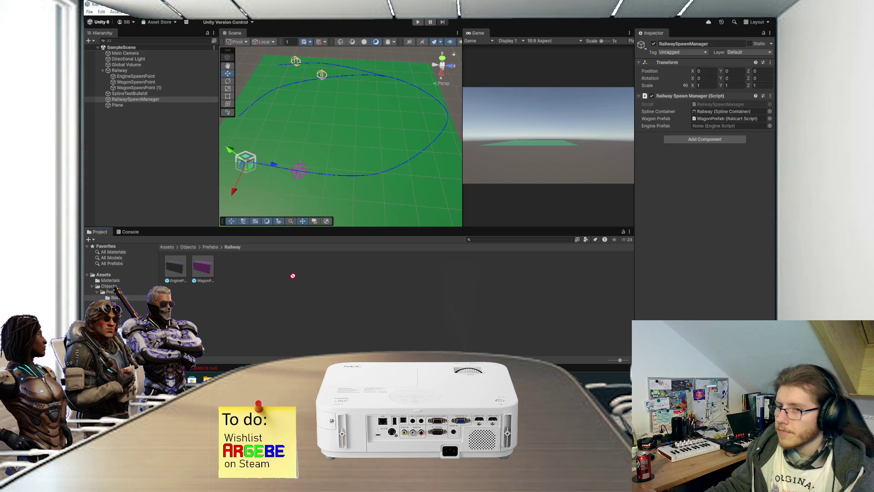
drag(175, 267, 706, 126)
key(ctrl+s)
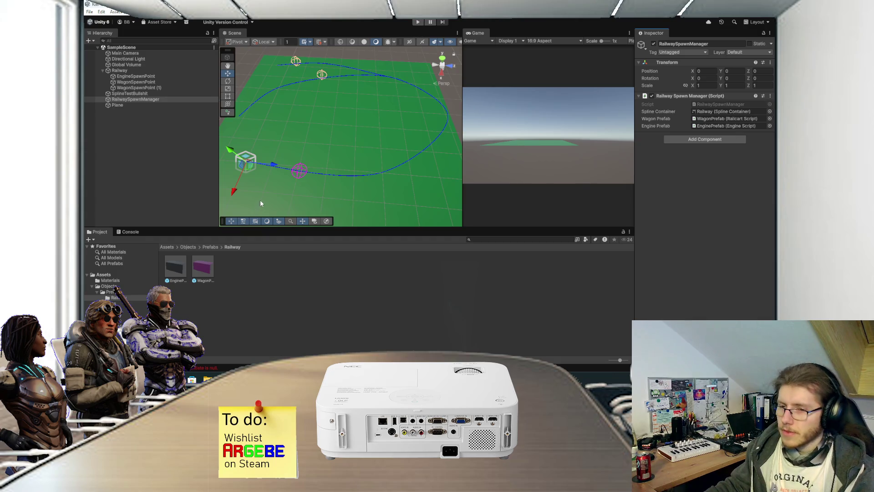
Play-test the scene to confirm the engine and two wagons spawn on the track.
click(418, 22)
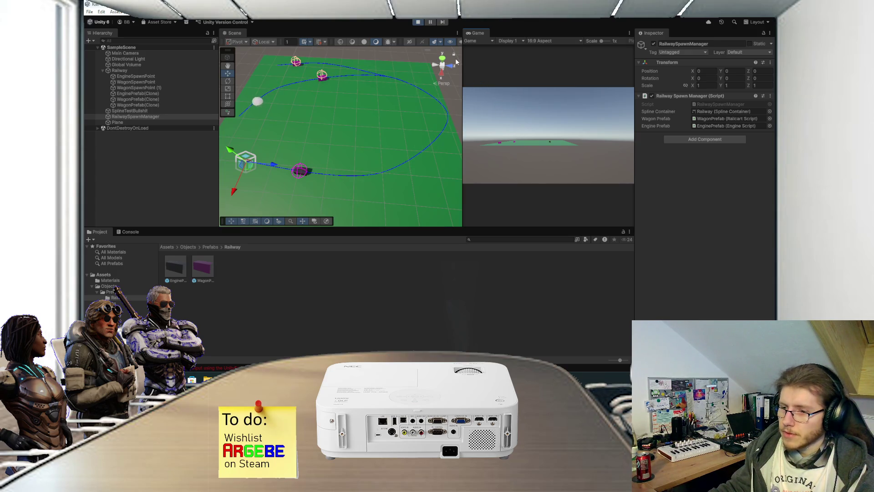
click(417, 22)
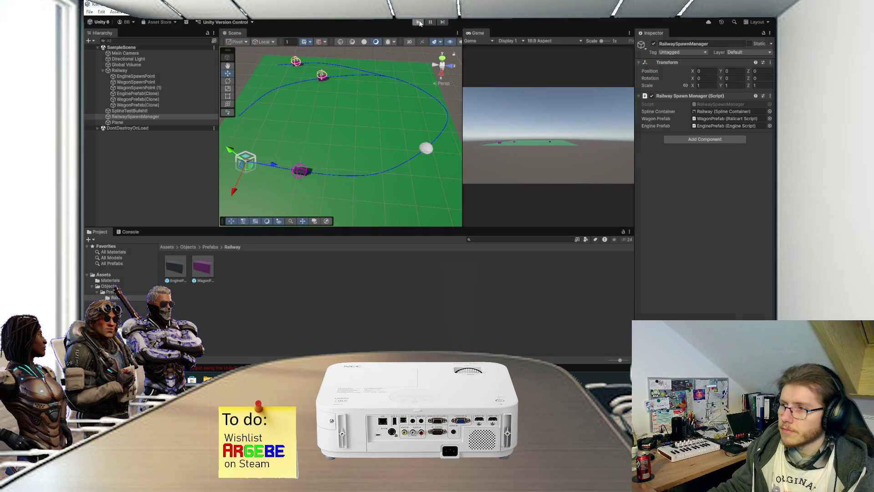
mouse_move(367, 380)
click(382, 350)
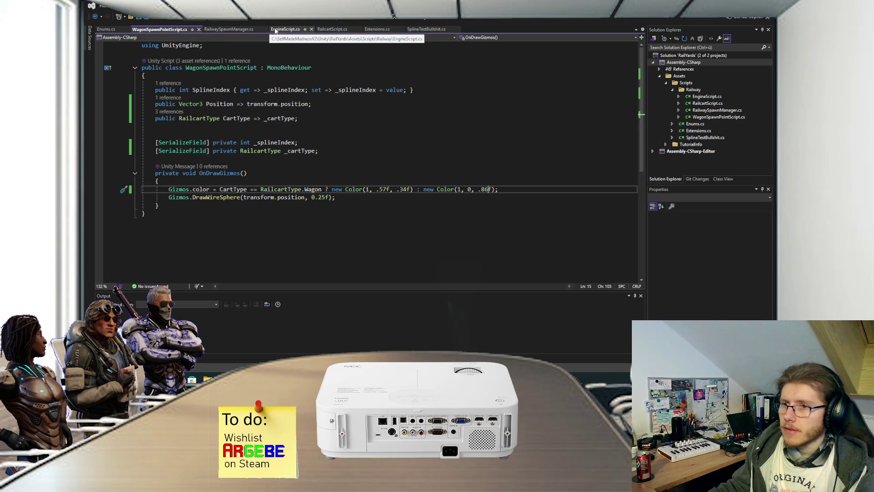
Look through RailcartScript.cs and EngineScript.cs, reviewing FixedUpdate's Throttle(_power) and Throttle(-_power) calls.
click(326, 30)
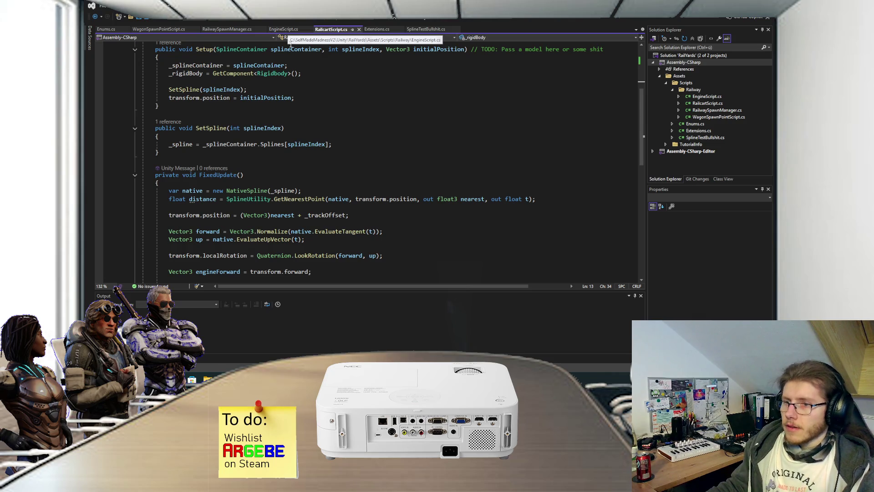
scroll(281, 138, down, 7)
scroll(280, 138, up, 1)
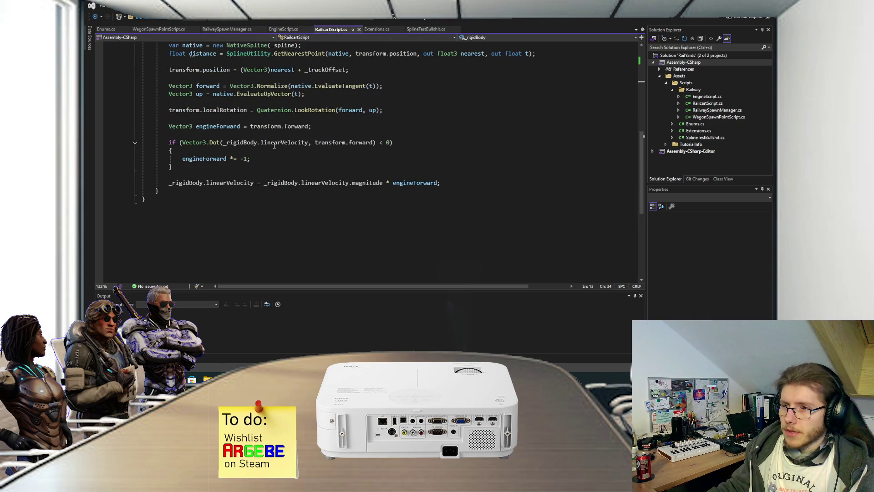
click(285, 29)
scroll(252, 169, down, 5)
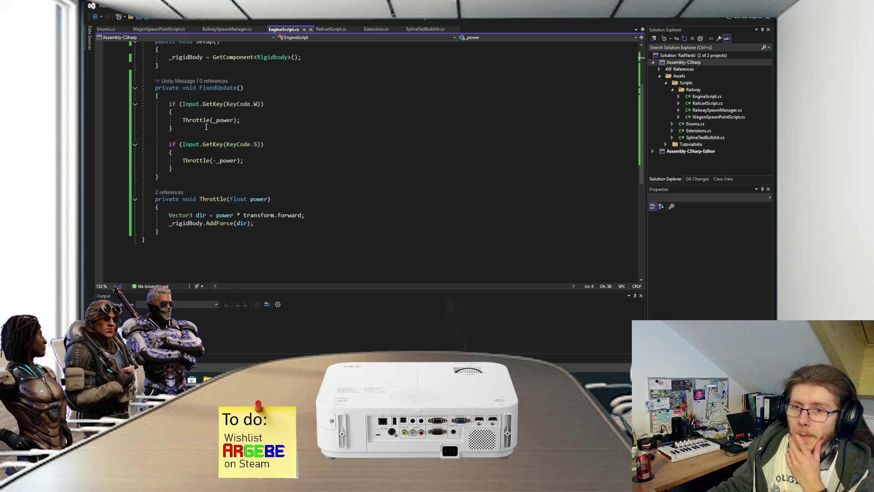
scroll(206, 127, up, 2)
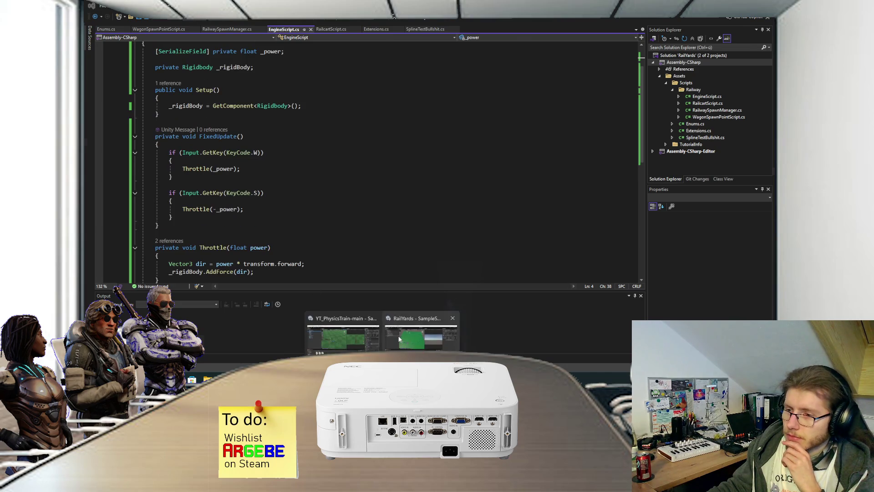
click(421, 331)
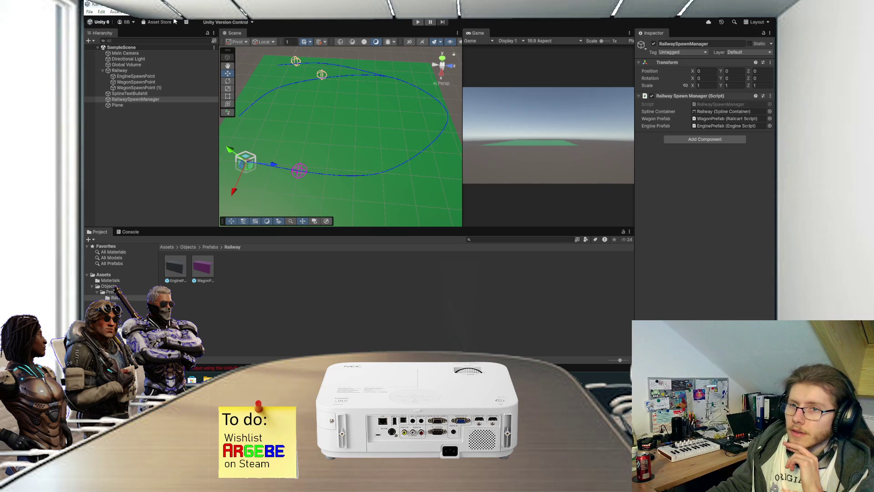
Create a new folder named Input in the Assets root.
click(220, 12)
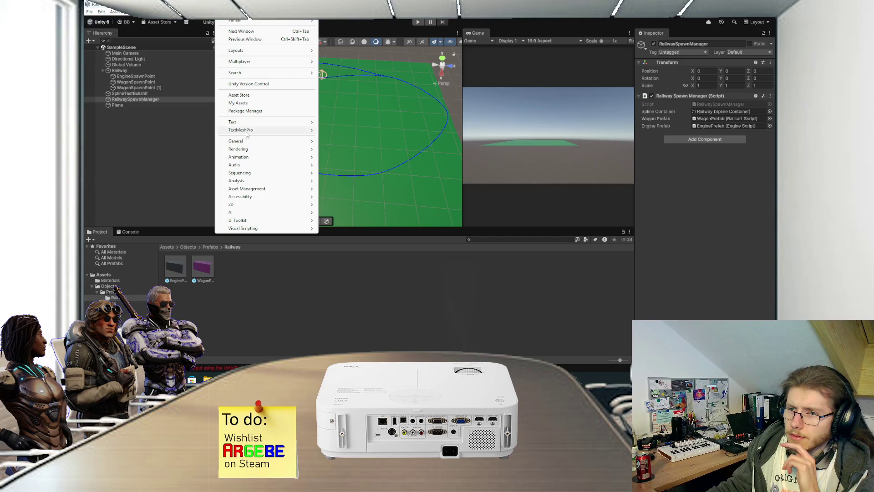
click(163, 145)
click(168, 249)
right_click(212, 300)
mouse_move(309, 97)
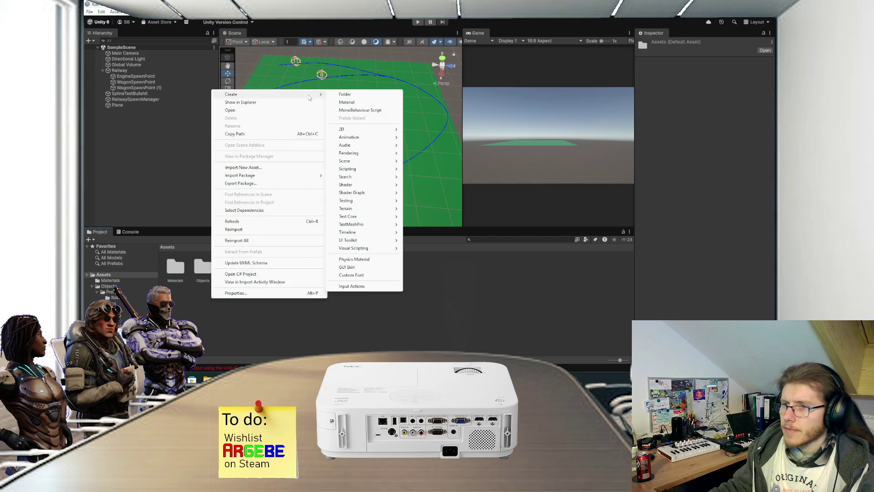
click(355, 94)
key(BackSpace)
text(Input)
key(Return)
key(Return)
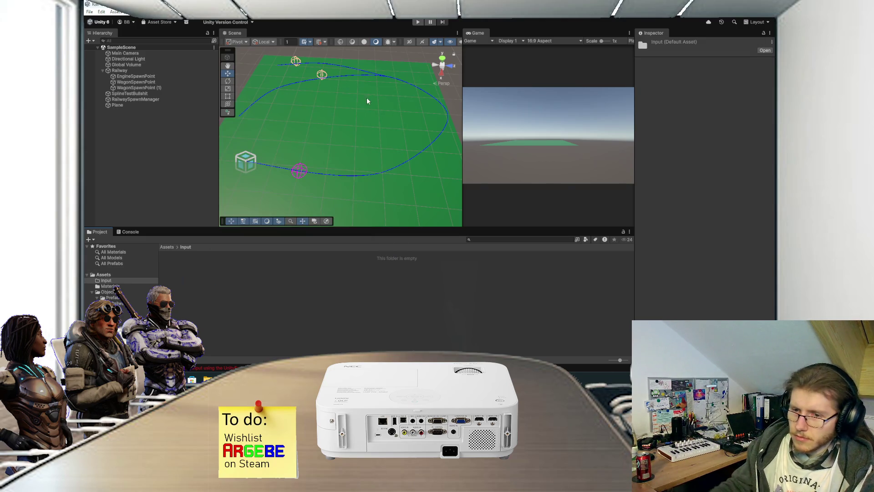
Inside Input, create an Input Actions asset named Inputs and open it in a docked editor.
right_click(219, 320)
mouse_move(278, 116)
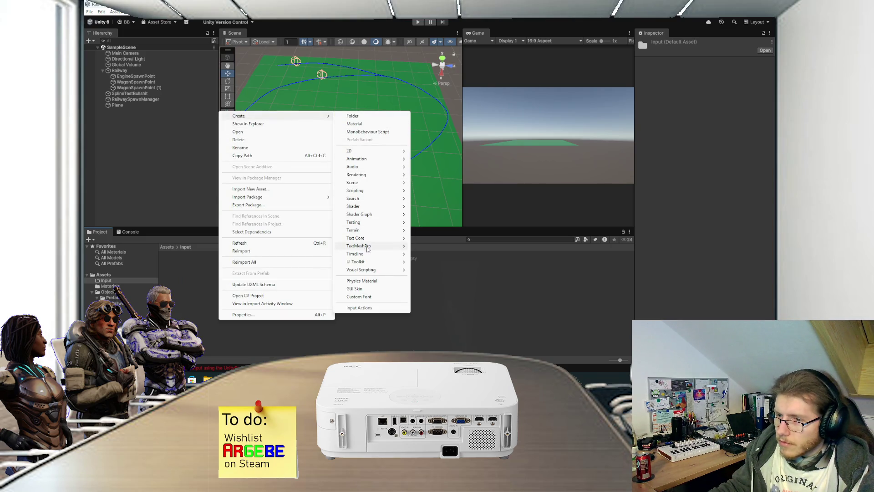
mouse_move(371, 203)
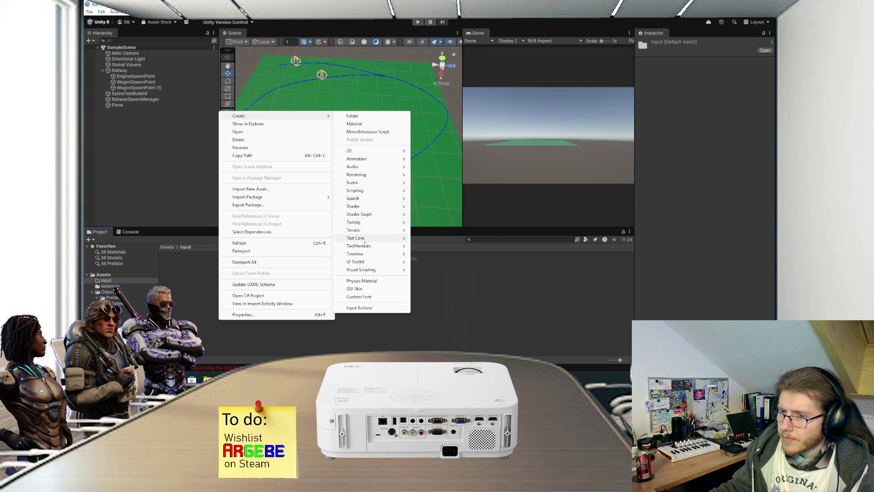
click(359, 308)
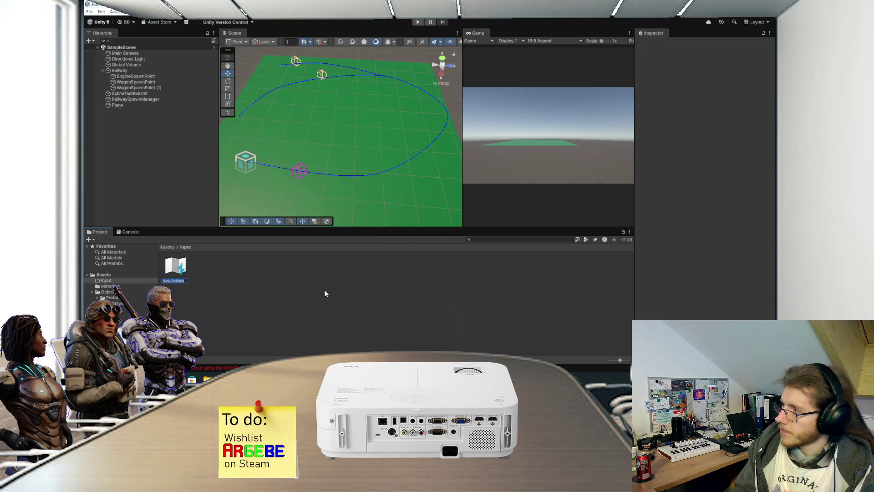
key(BackSpace)
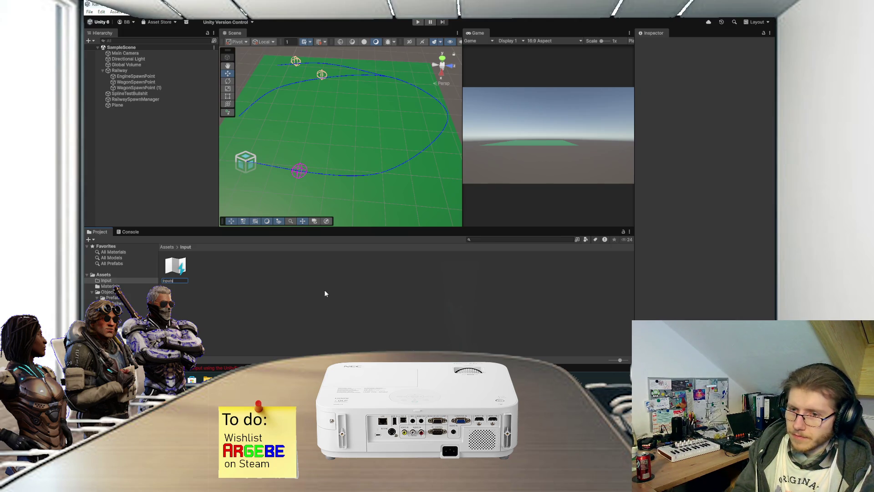
key(BackSpace)
key(BackSpace)
key(BackSpace)
text(RailwayIn)
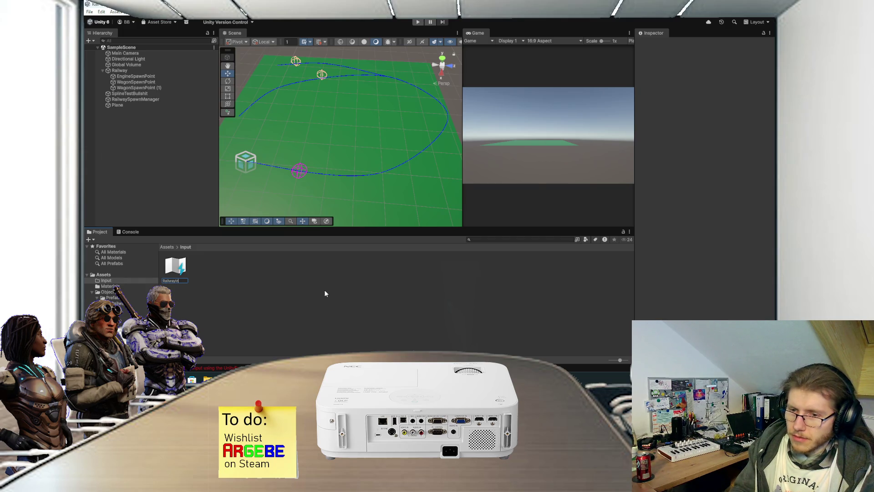
text(puts)
key(BackSpace)
key(BackSpace)
key(BackSpace)
text(Inputs)
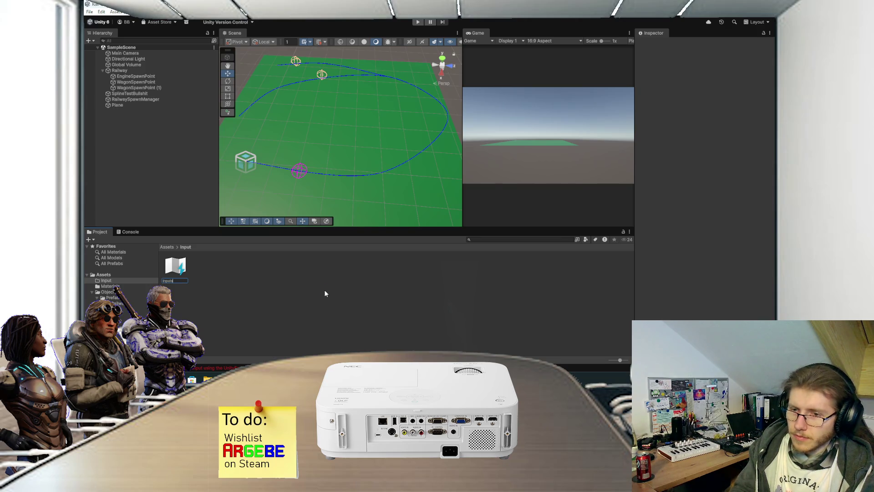
key(Return)
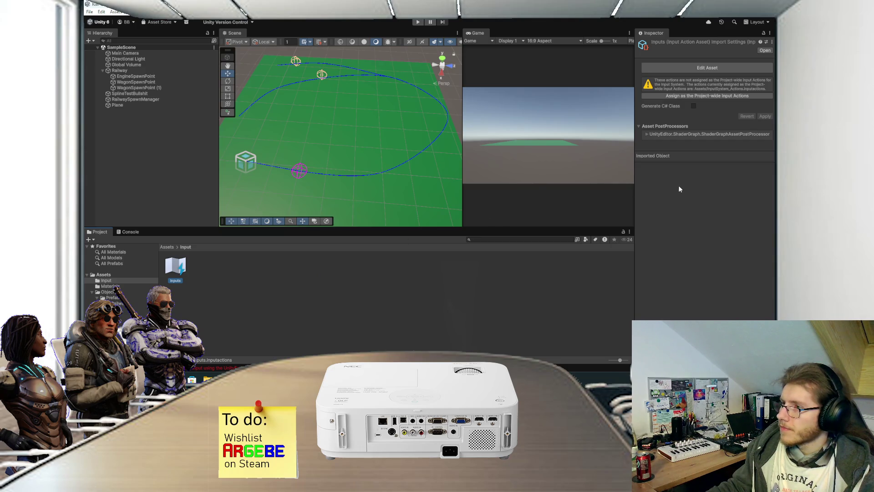
click(698, 69)
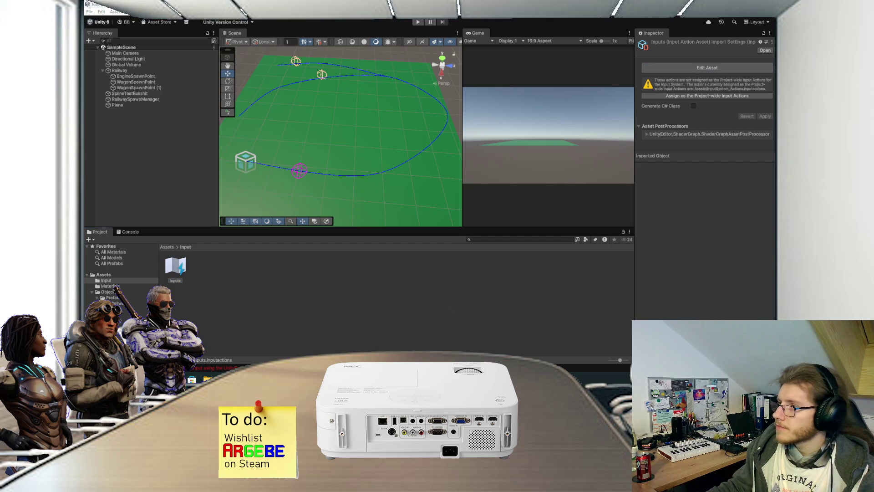
mouse_move(408, 79)
mouse_down()
mouse_move(269, 86)
mouse_move(260, 43)
mouse_move(266, 34)
mouse_up()
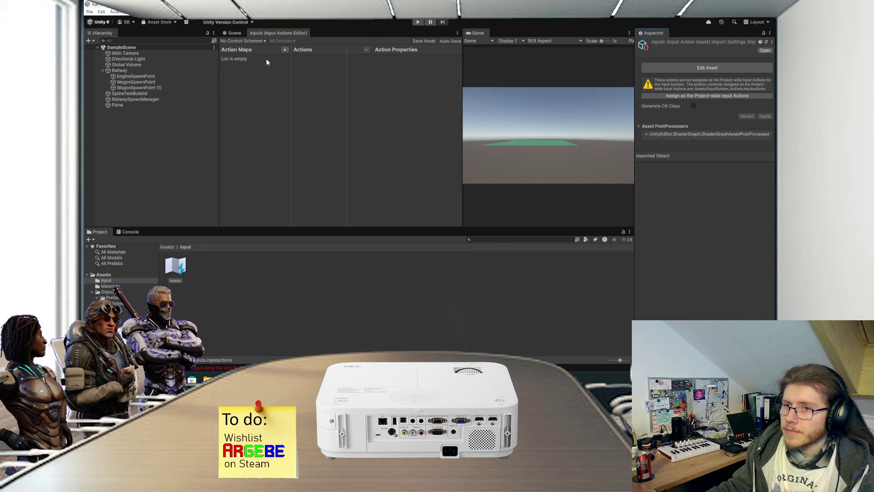
Add an action map named Default to the Inputs asset.
click(285, 49)
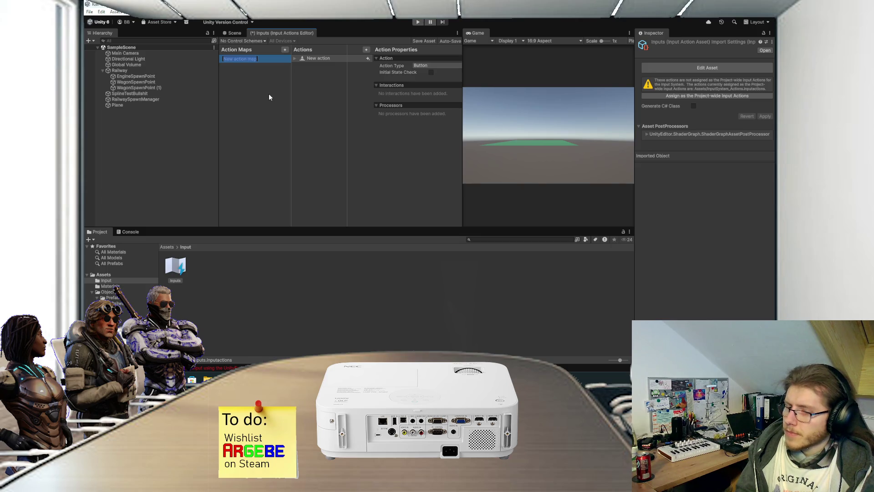
text(Default)
key(Return)
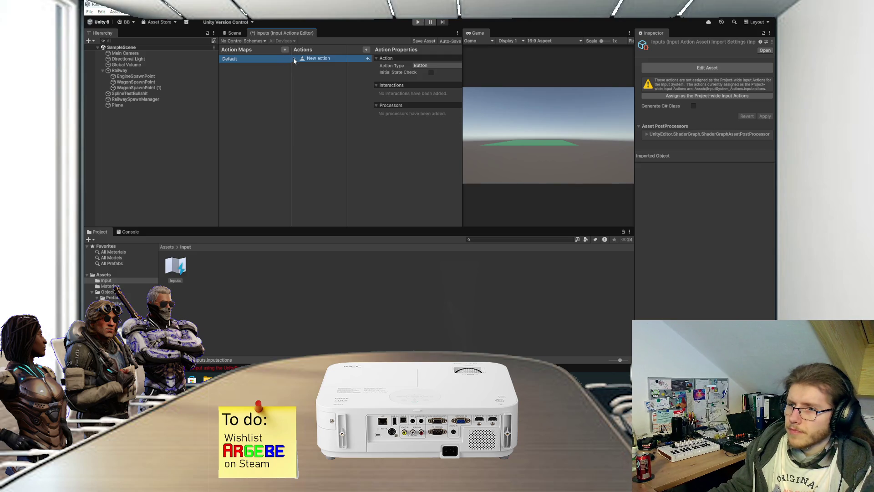
Name the map's new action Throttle, checking the EngineScript code for reference.
click(294, 60)
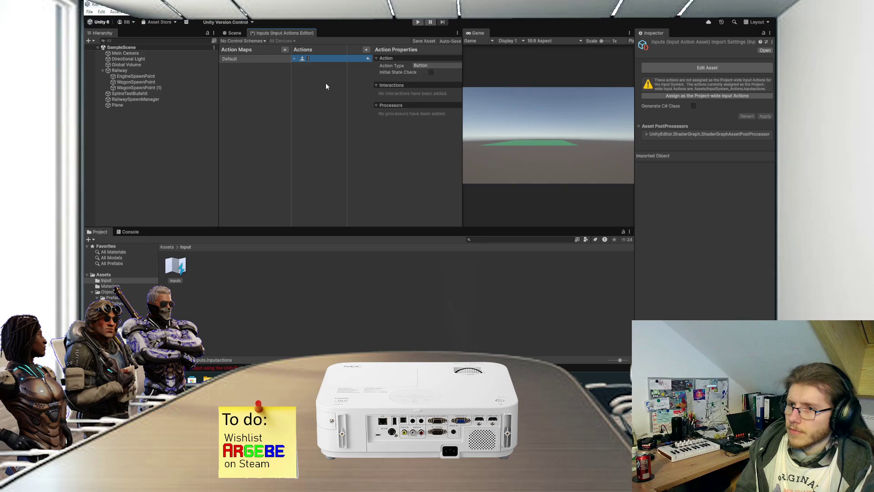
text(EnginePow)
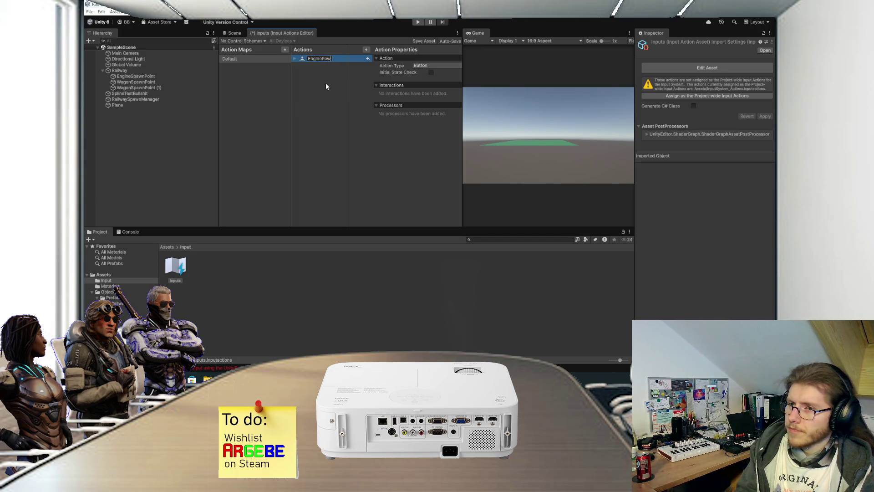
key(BackSpace)
key(BackSpace)
key(BackSpace)
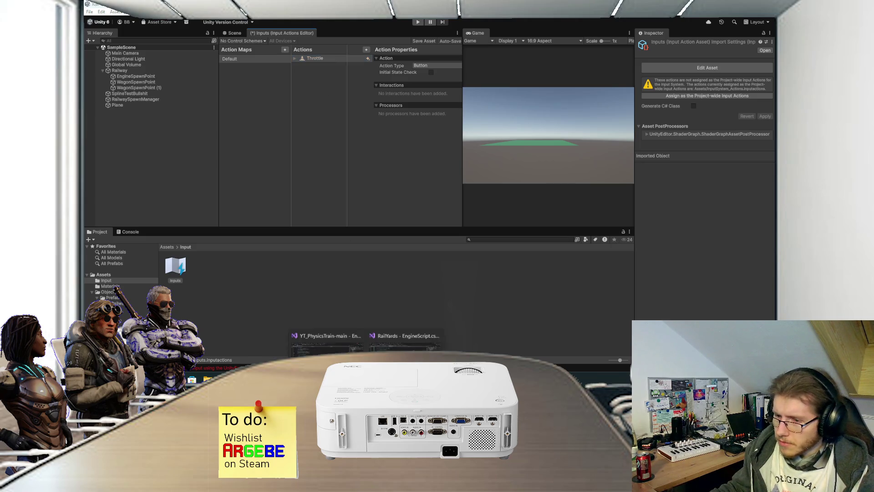
click(392, 341)
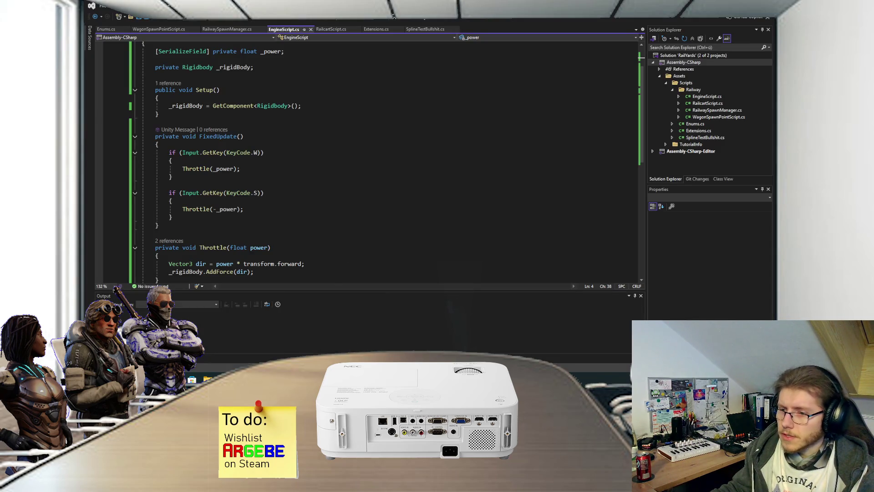
click(382, 333)
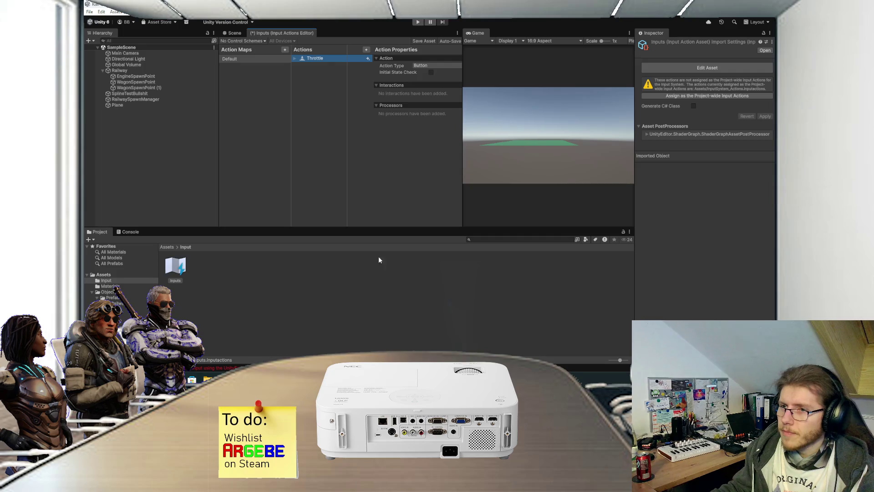
Set Throttle's Action Type to Value with Control Type Vector 2.
click(420, 66)
click(426, 73)
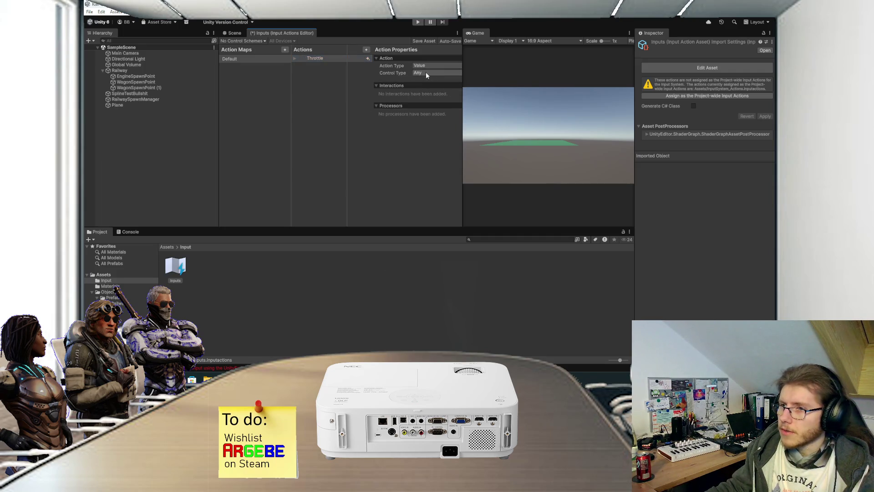
click(426, 72)
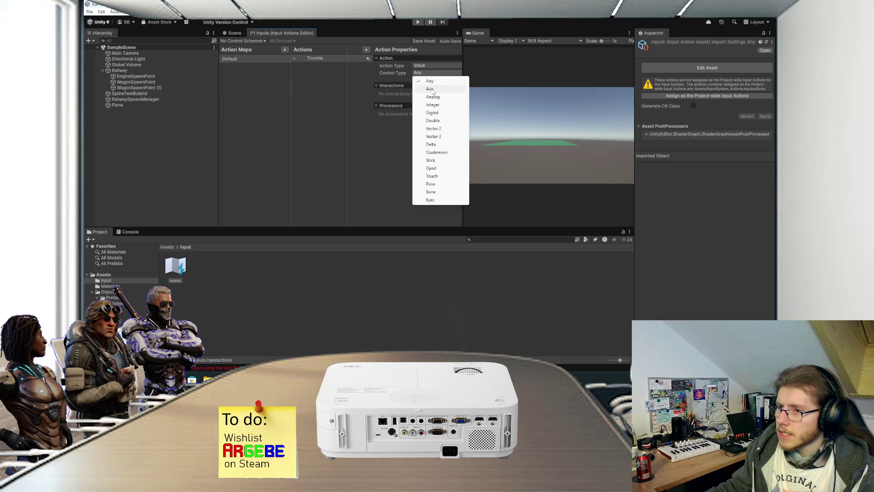
click(436, 130)
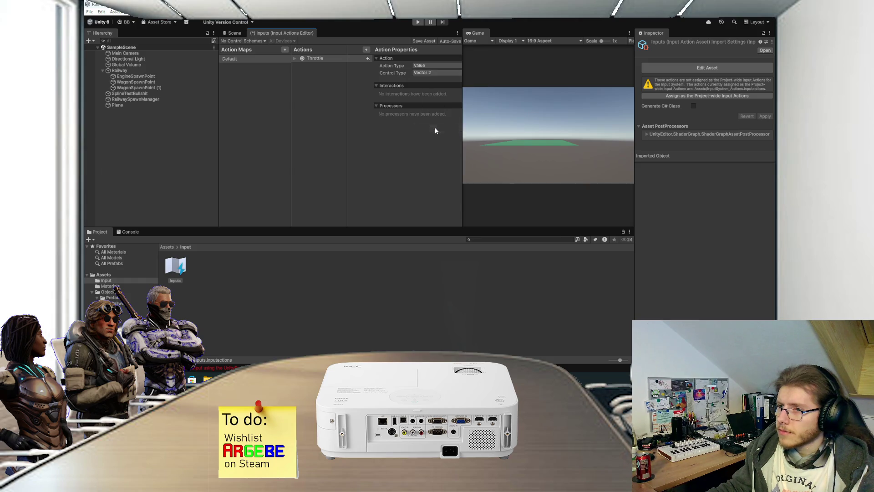
Add an empty binding to Throttle and browse its Path choices without picking one.
click(294, 58)
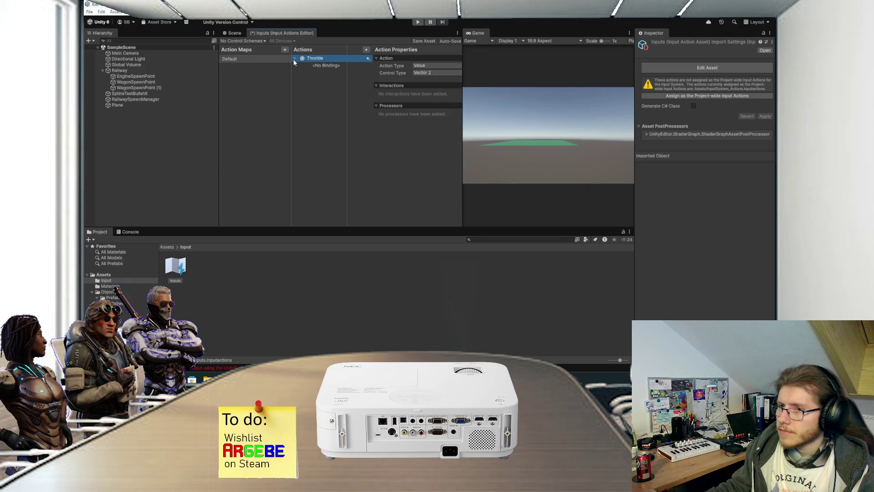
click(316, 64)
click(403, 67)
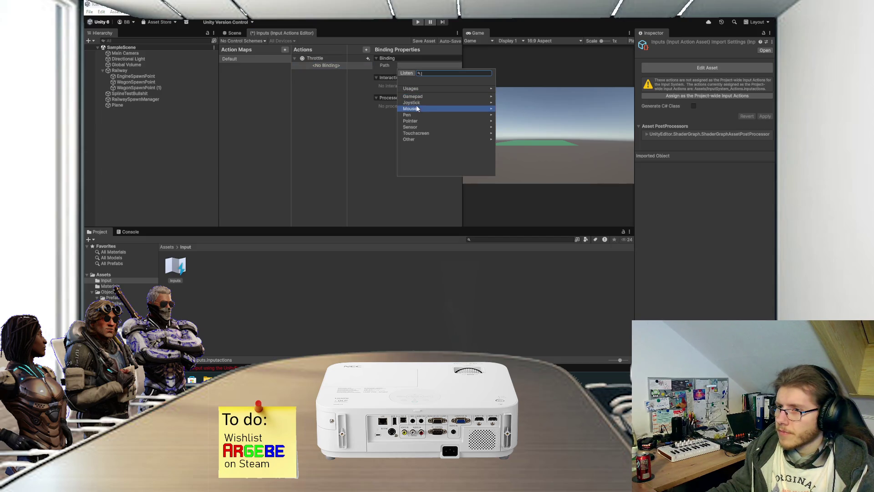
click(422, 89)
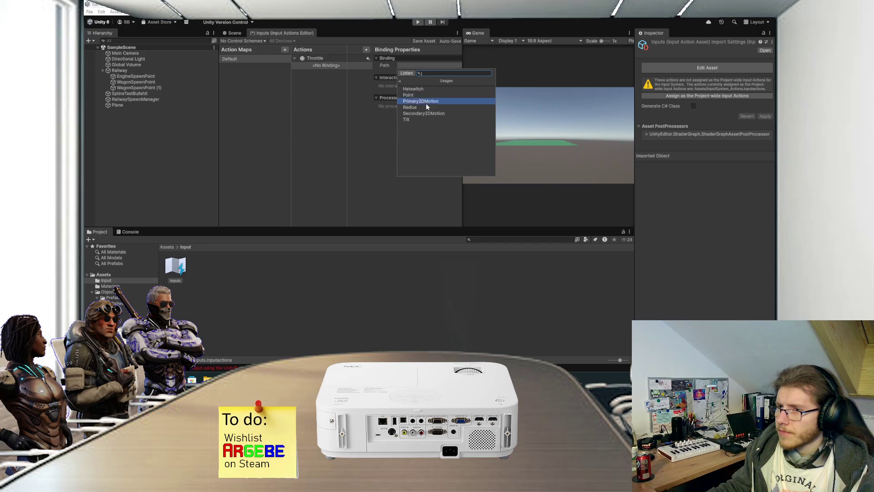
click(401, 81)
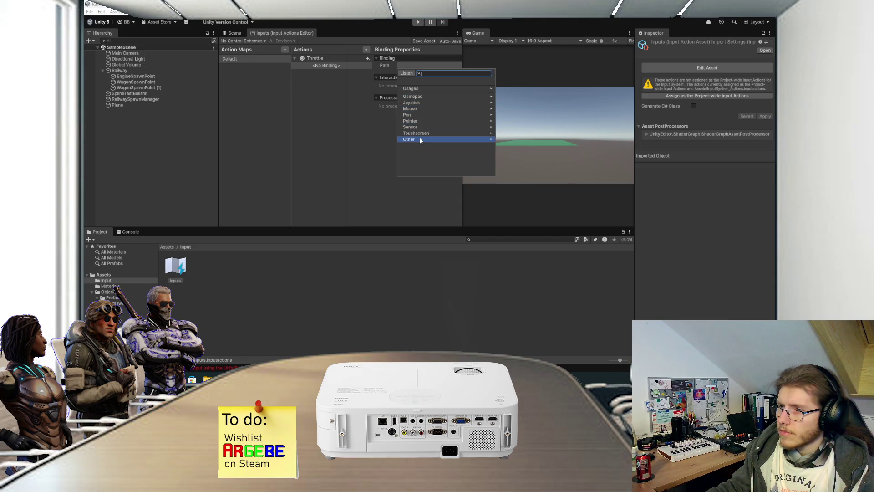
click(365, 117)
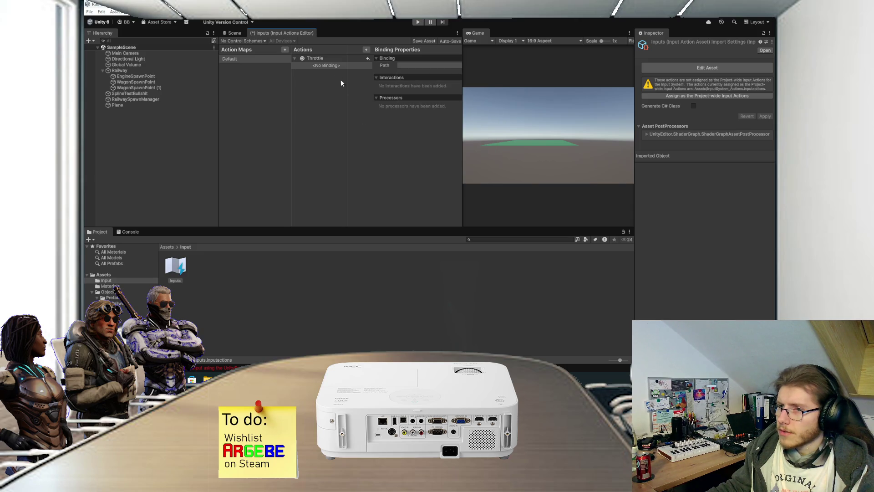
click(323, 59)
click(430, 67)
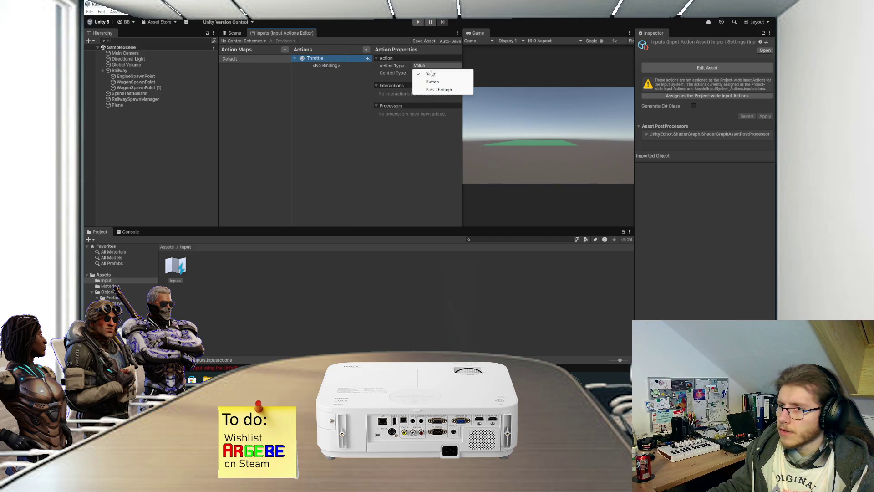
Set the Throttle action type to Pass Through with control type Axis.
click(428, 81)
click(432, 66)
click(433, 90)
click(432, 73)
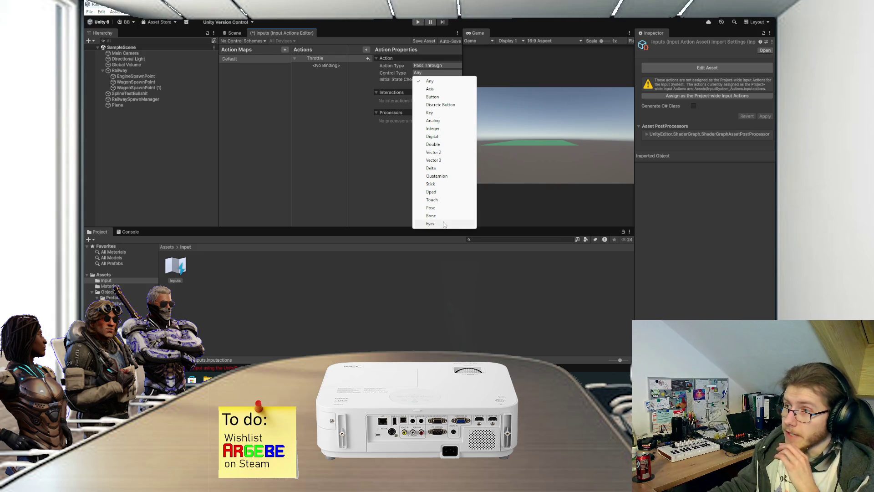
click(430, 88)
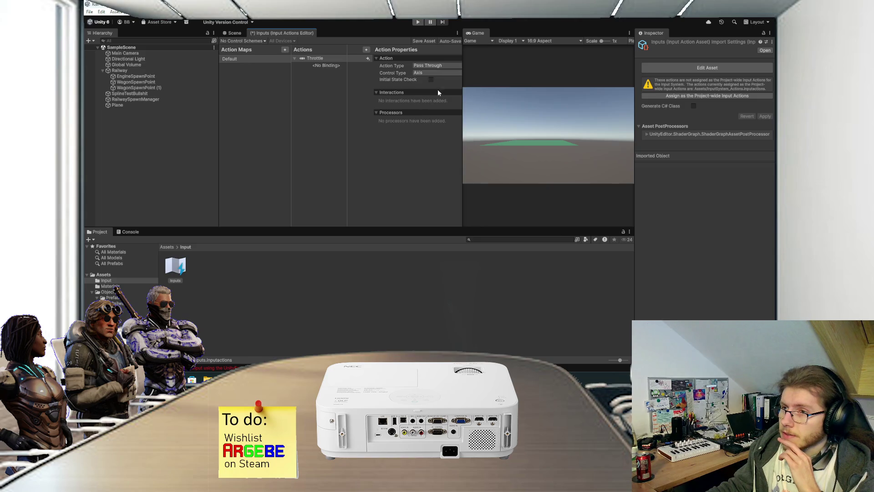
Bind Throttle's empty binding to the W key by listening for the key press.
click(335, 69)
click(403, 66)
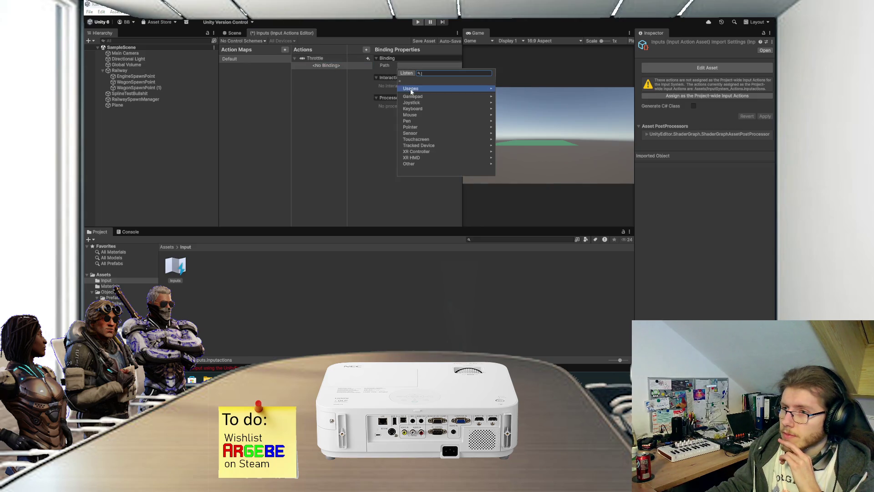
click(412, 89)
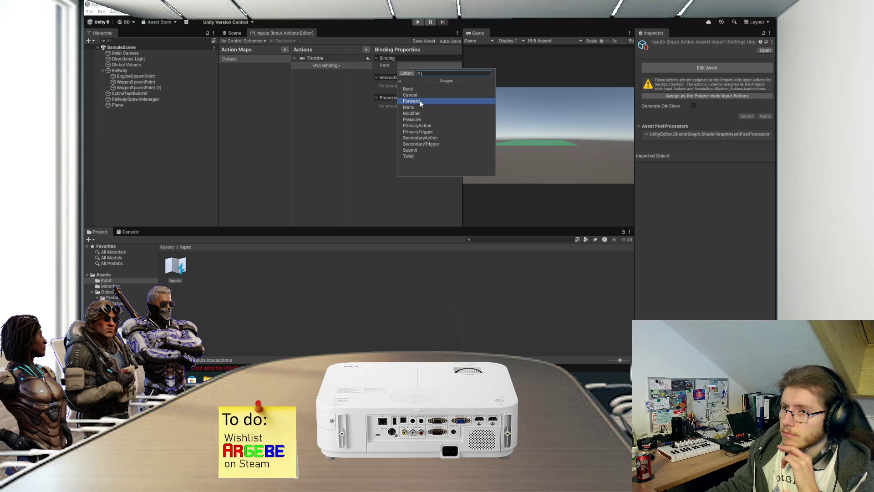
click(401, 80)
click(425, 108)
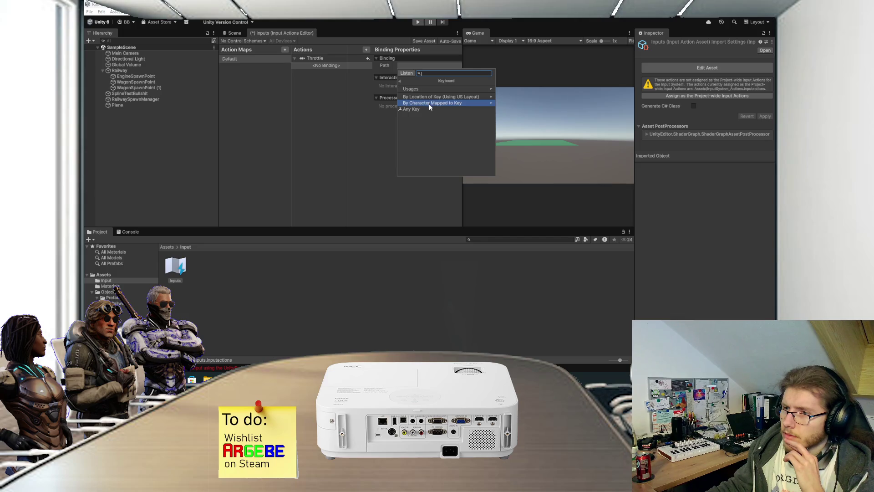
click(429, 103)
click(400, 80)
click(413, 91)
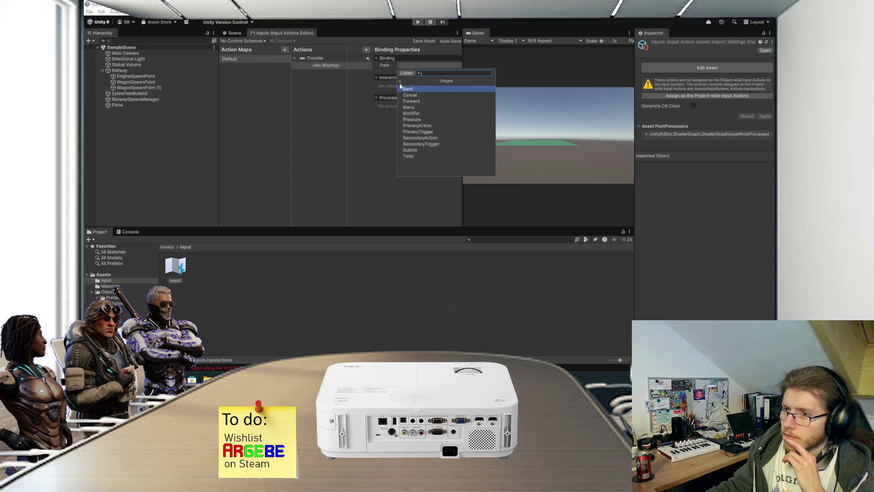
click(400, 81)
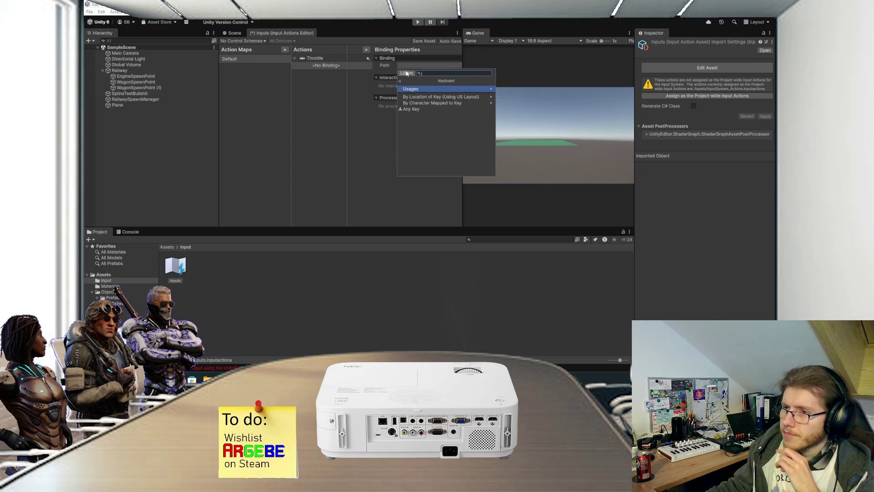
click(406, 74)
key(w)
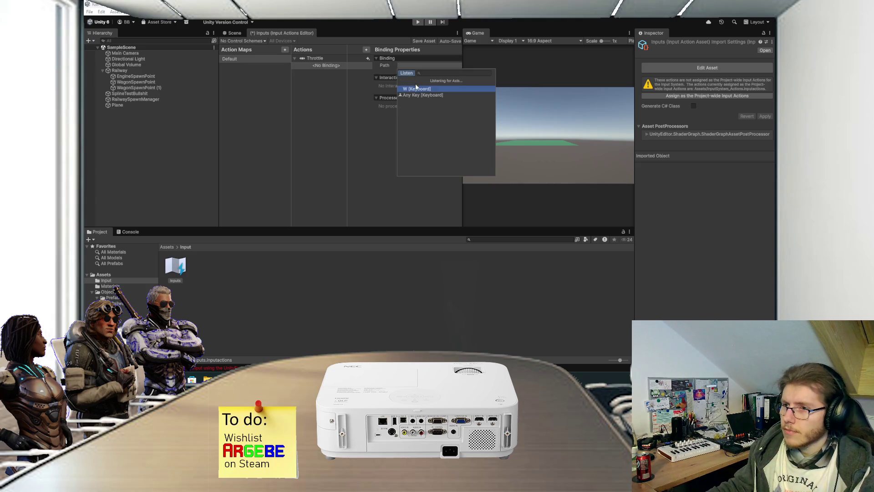
click(417, 88)
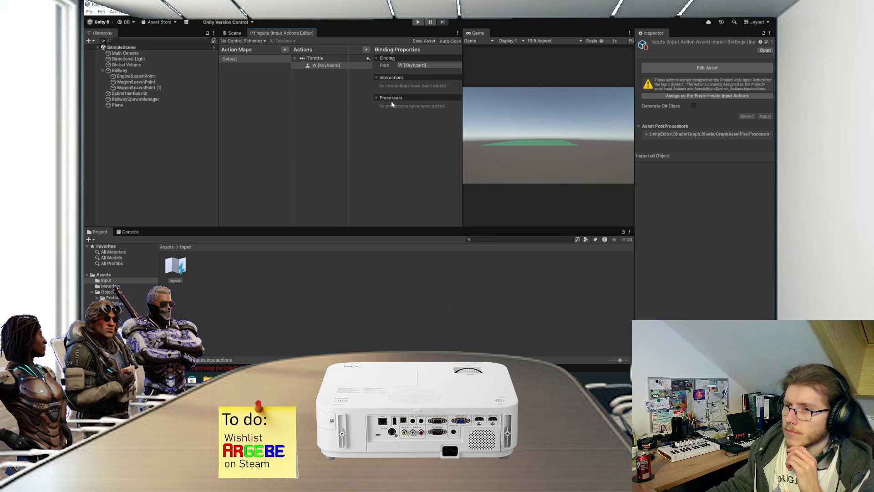
Add a Positive/Negative axis composite to Throttle and delete the single W binding.
click(377, 78)
click(376, 78)
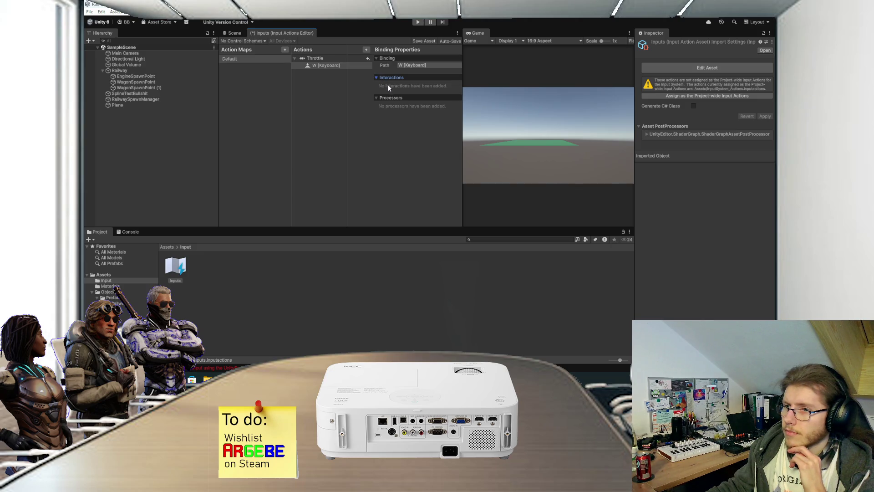
click(368, 59)
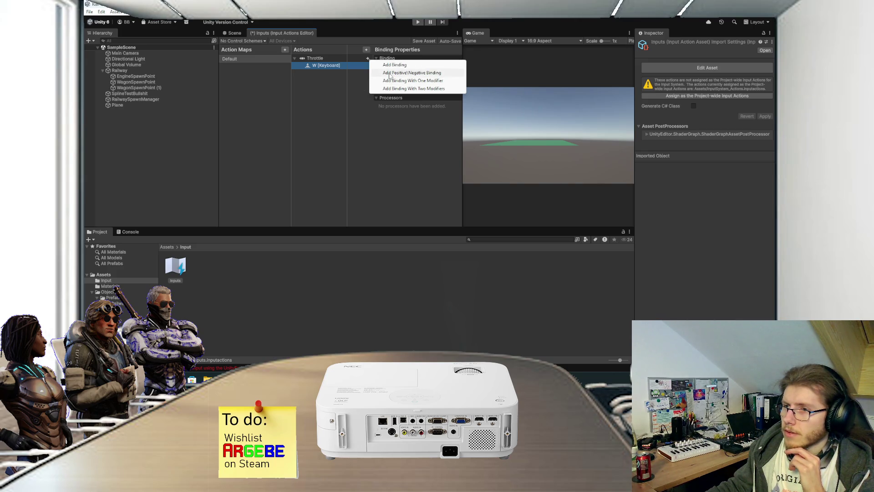
click(390, 75)
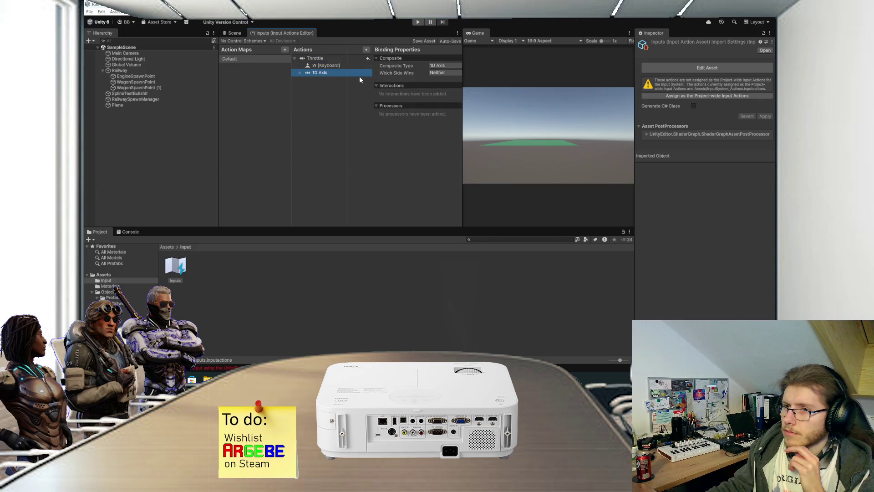
click(327, 65)
right_click(327, 65)
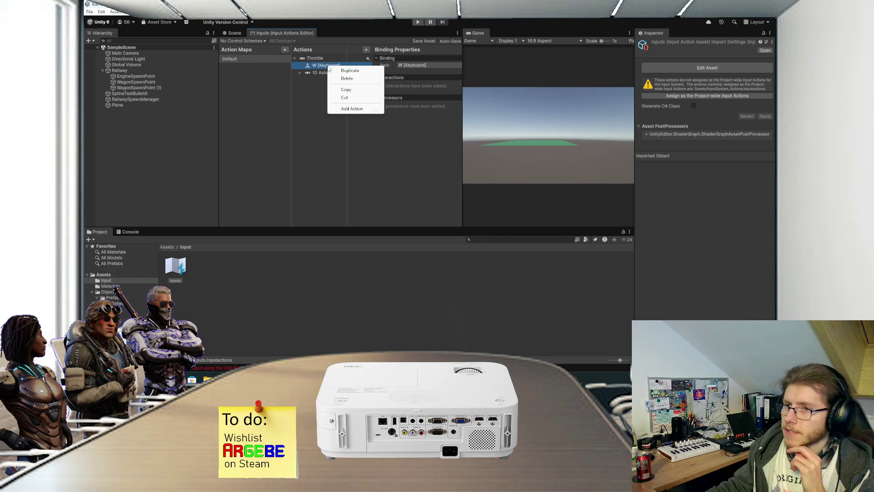
click(349, 78)
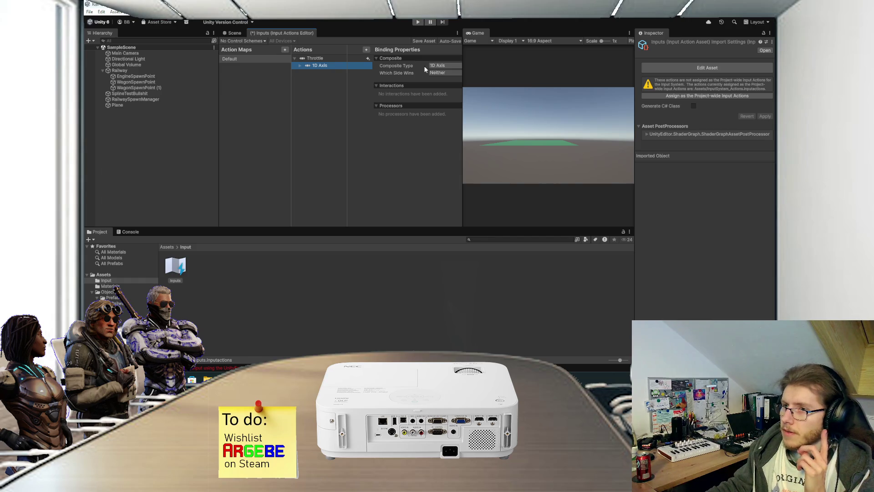
Keep the composite as 1D Axis and leave its which-side-wins setting unchanged.
click(300, 67)
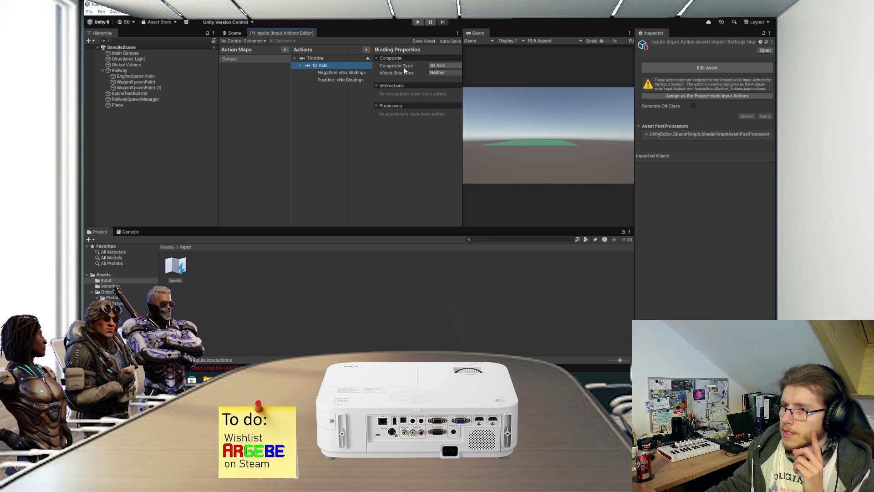
click(436, 68)
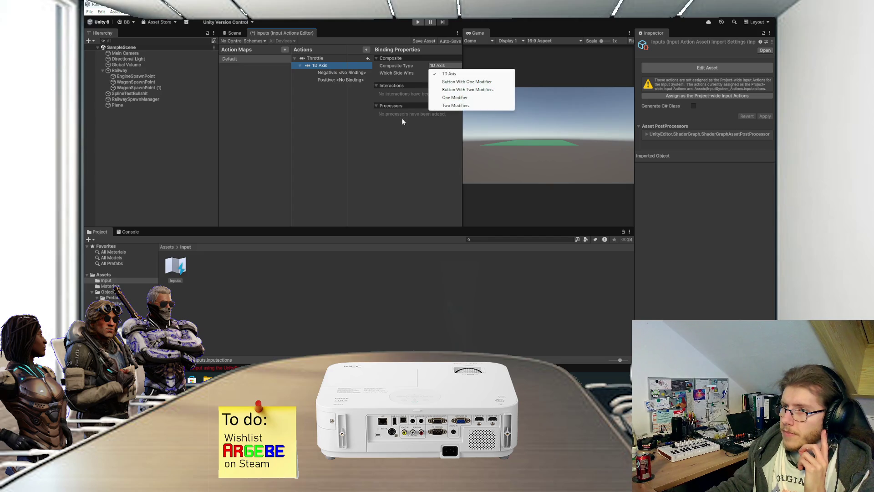
click(413, 102)
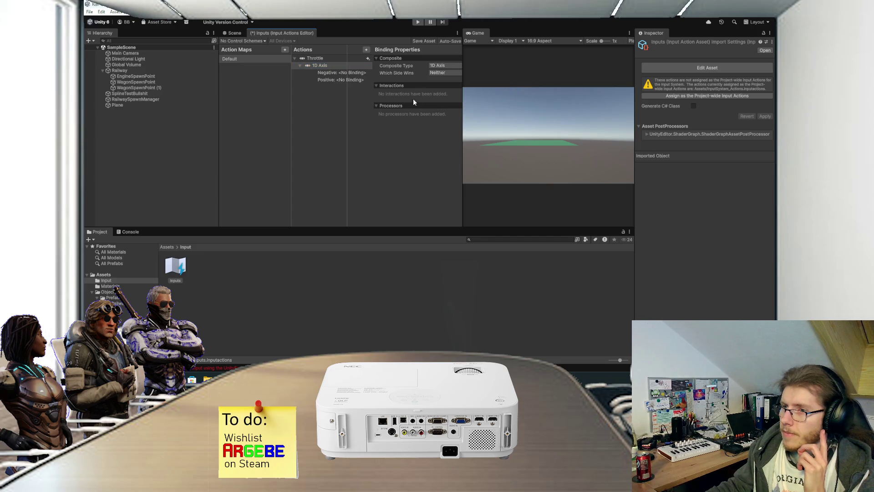
click(435, 73)
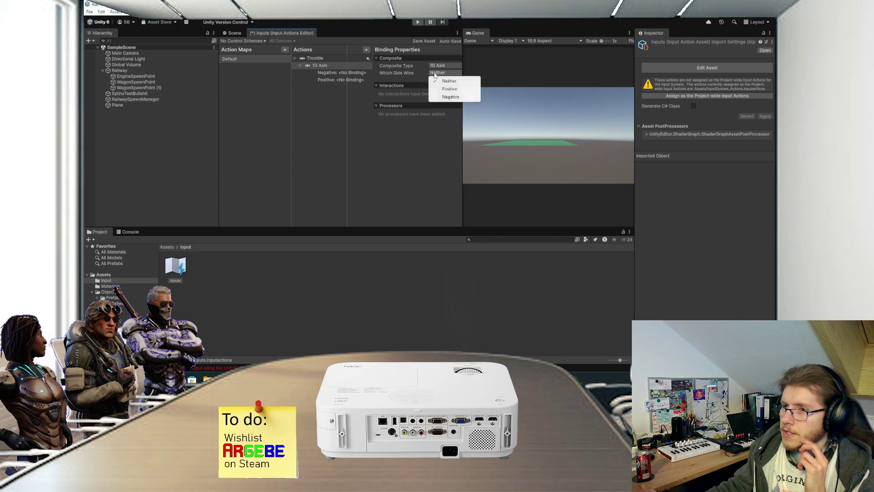
click(395, 141)
Bind the composite's Negative part to S and Positive part to W, then save the asset.
click(334, 74)
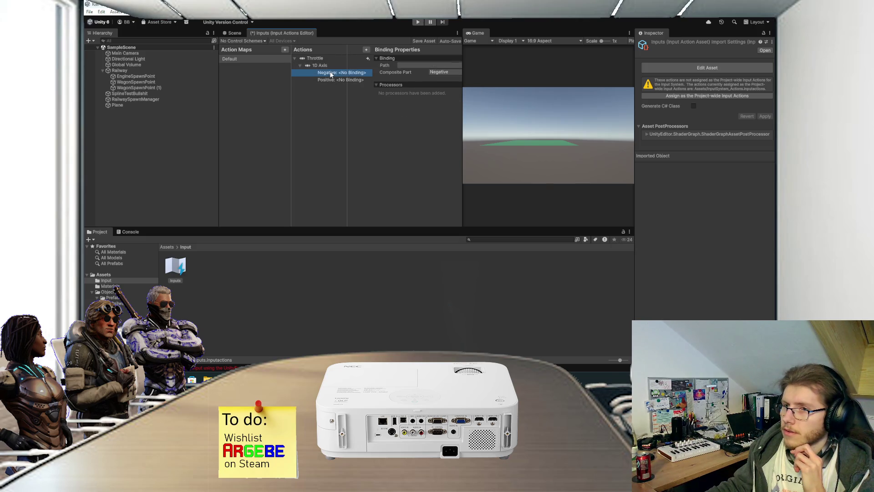
click(414, 64)
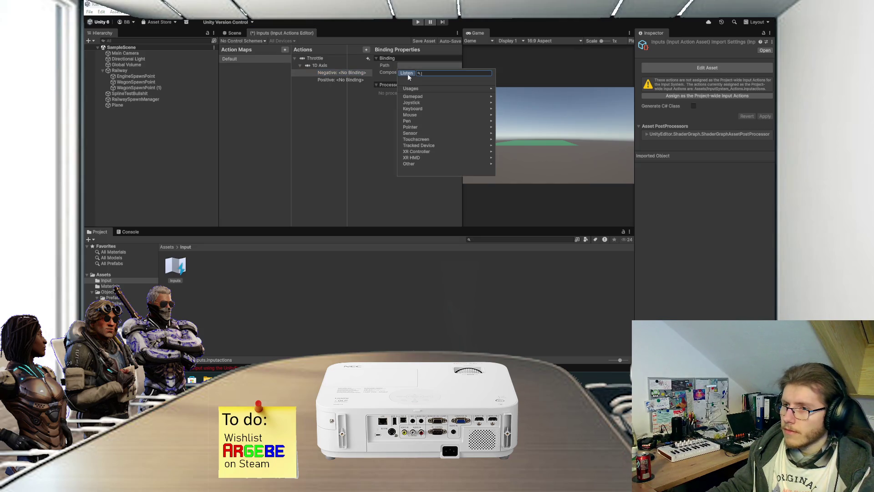
click(406, 72)
key(s)
click(412, 89)
click(328, 80)
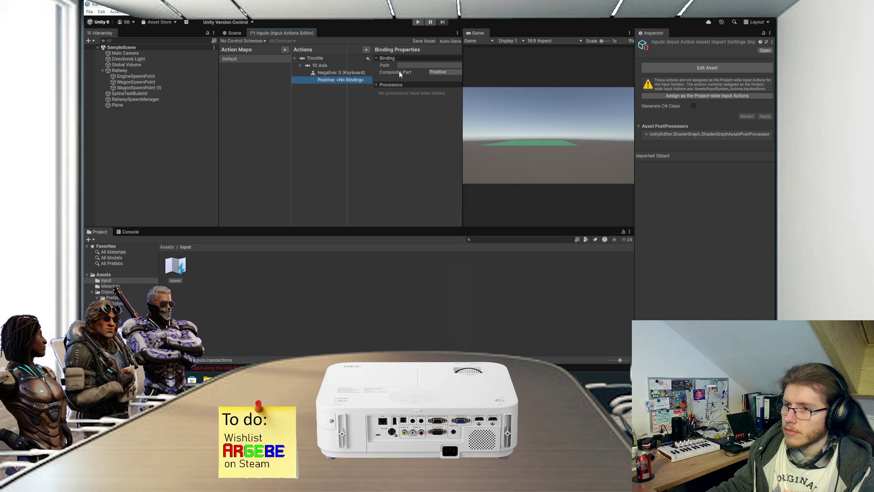
click(415, 64)
click(407, 73)
key(w)
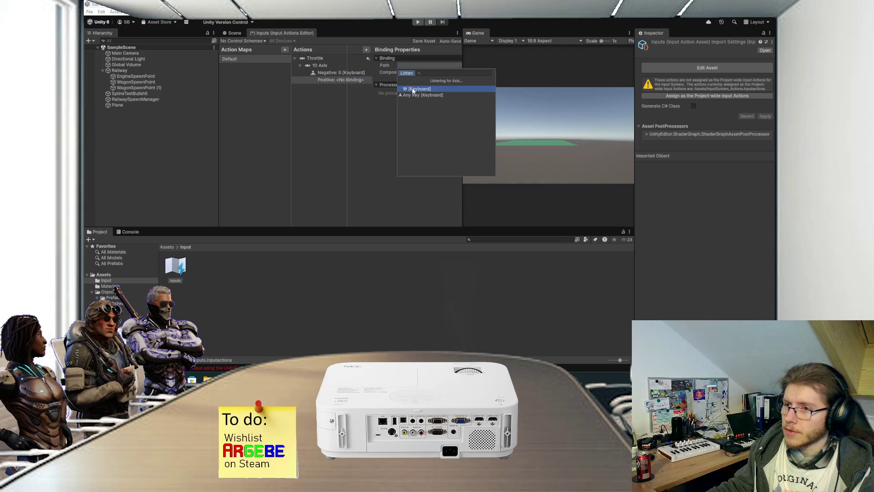
click(414, 89)
key(ctrl+s)
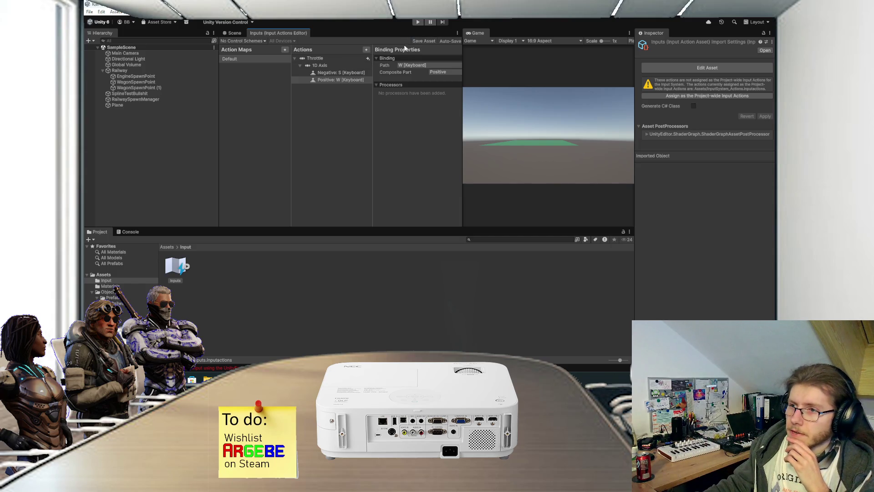
Create an empty game object named PlayerInputs and reset its Transform to the origin.
click(235, 35)
click(139, 135)
right_click(137, 135)
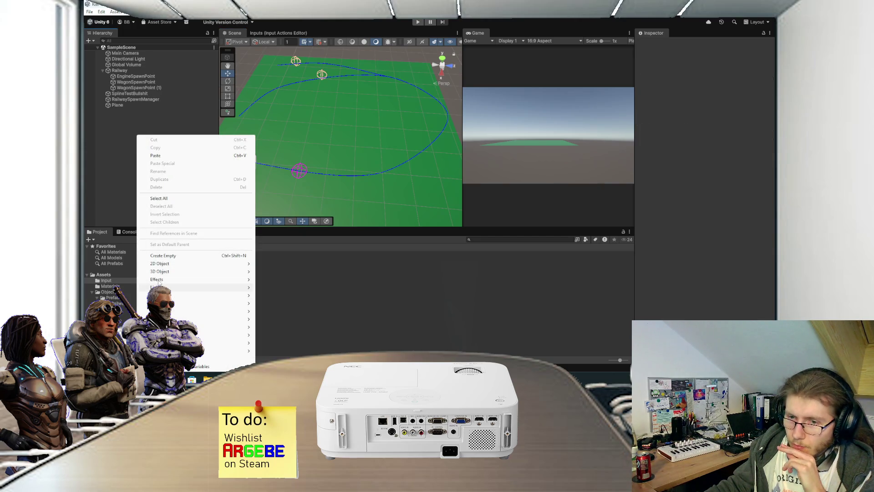
click(125, 204)
key(ctrl+shift+n)
text(PlayerInputs)
key(Return)
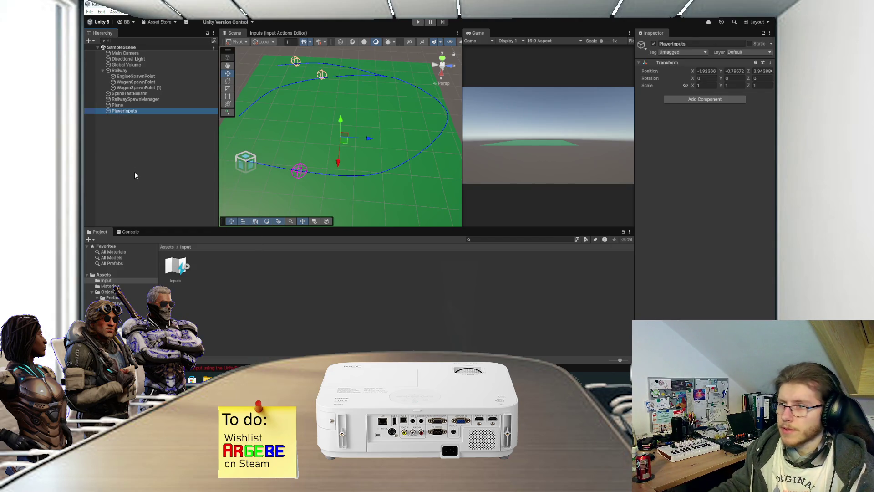
right_click(702, 63)
click(708, 68)
Add a Player Input component, assign the Inputs asset as its Actions, and open it for editing.
click(701, 100)
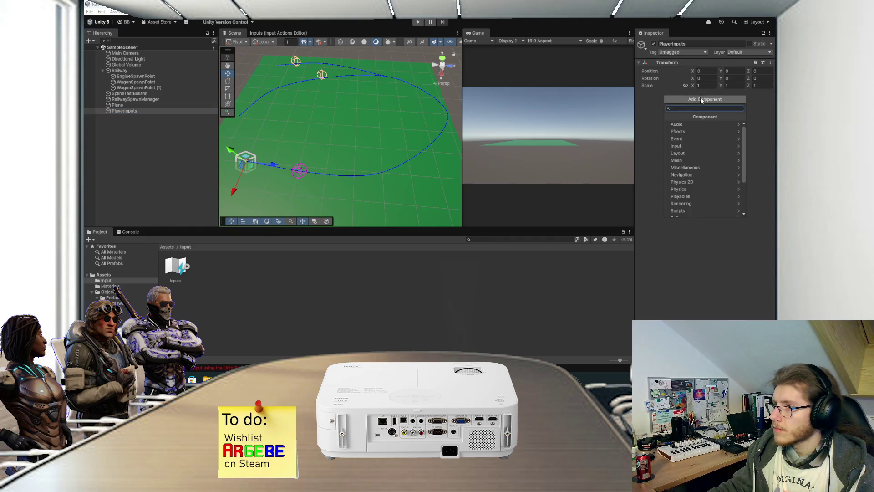
text(Input)
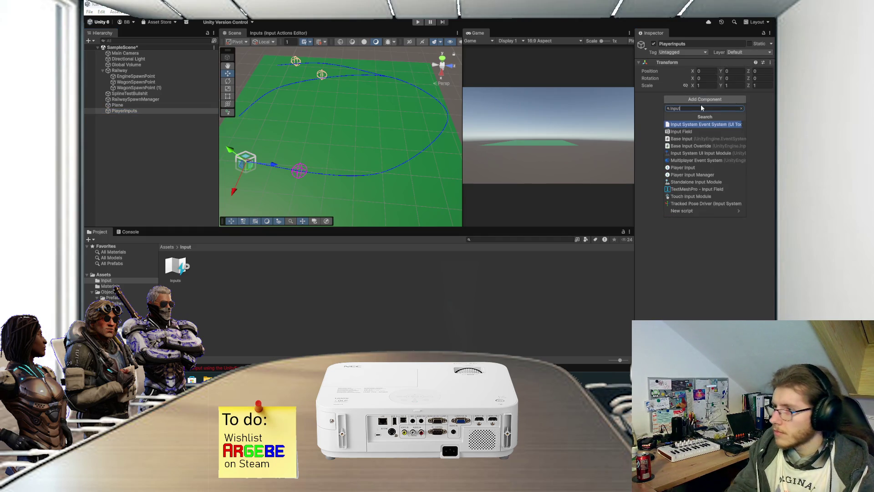
click(689, 168)
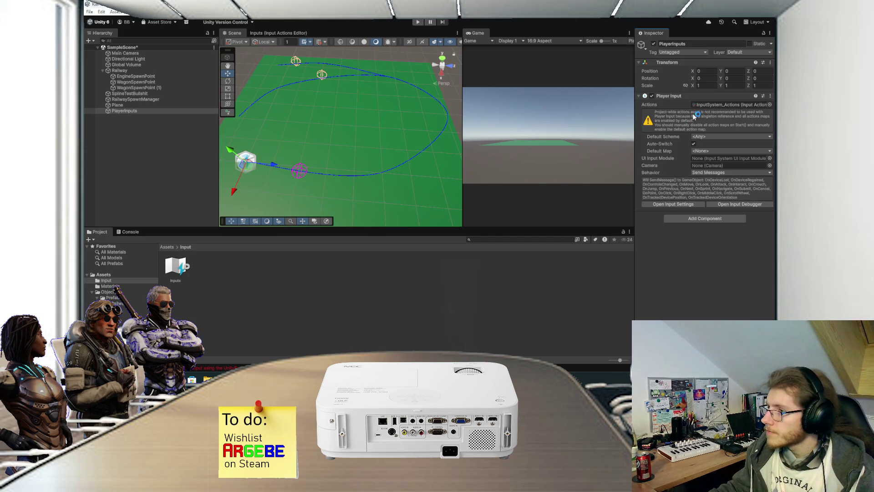
mouse_move(174, 268)
mouse_down()
mouse_move(681, 127)
mouse_move(709, 105)
mouse_up()
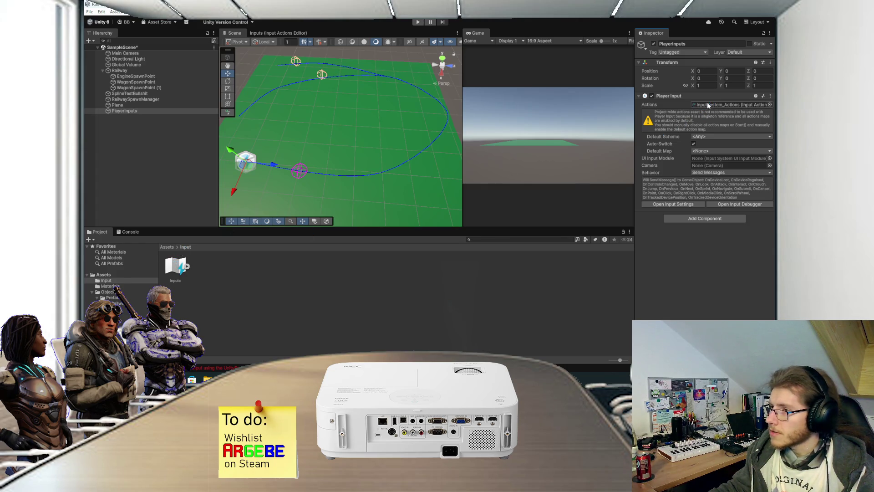
double_click(707, 102)
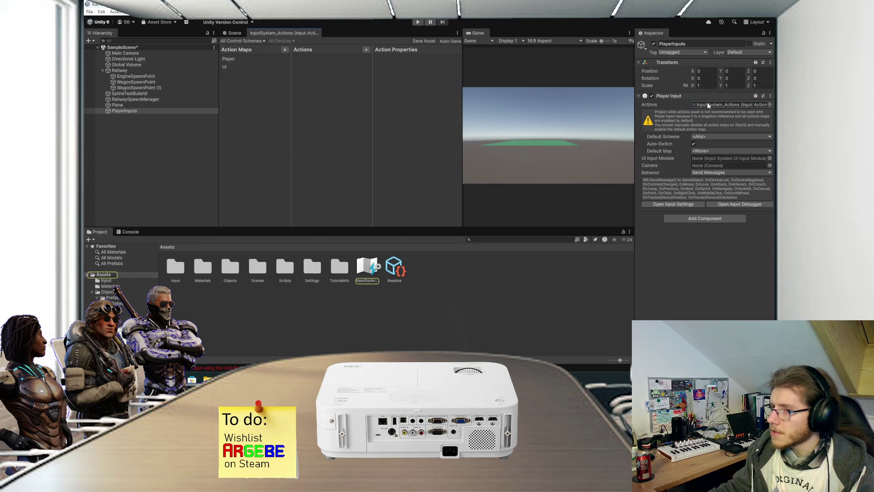
Inspect the Player map's Move action and its bindings in the actions editor.
click(245, 61)
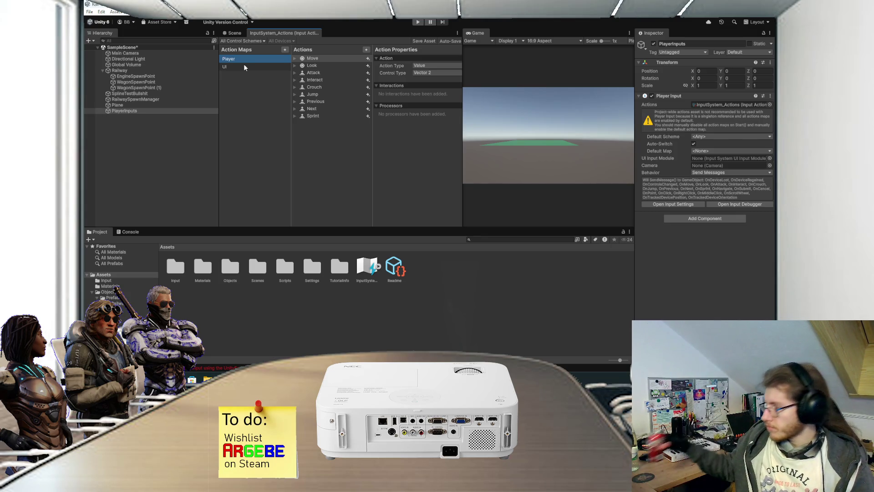
click(314, 58)
click(295, 58)
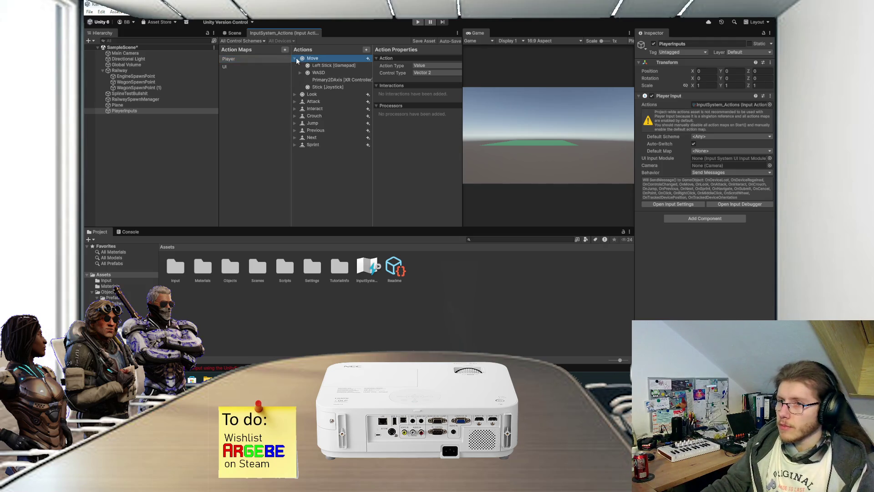
click(296, 58)
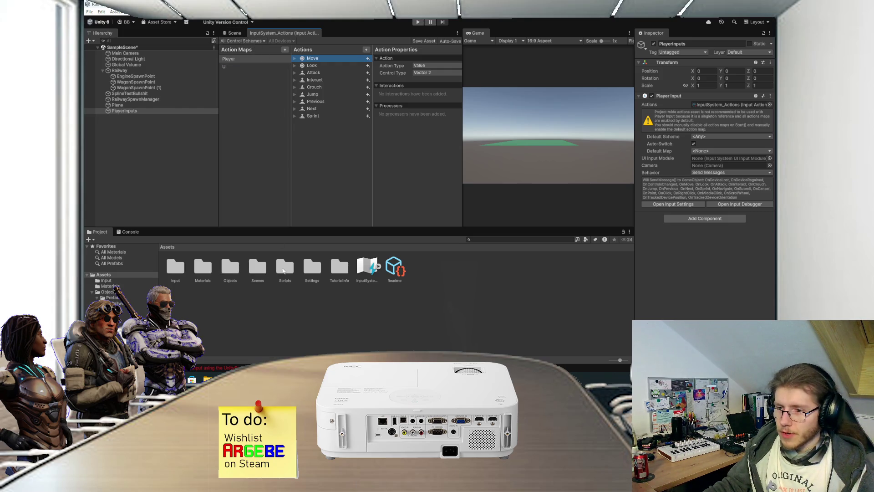
Delete the Input folder from Assets and reselect PlayerInputs in the Hierarchy.
click(179, 275)
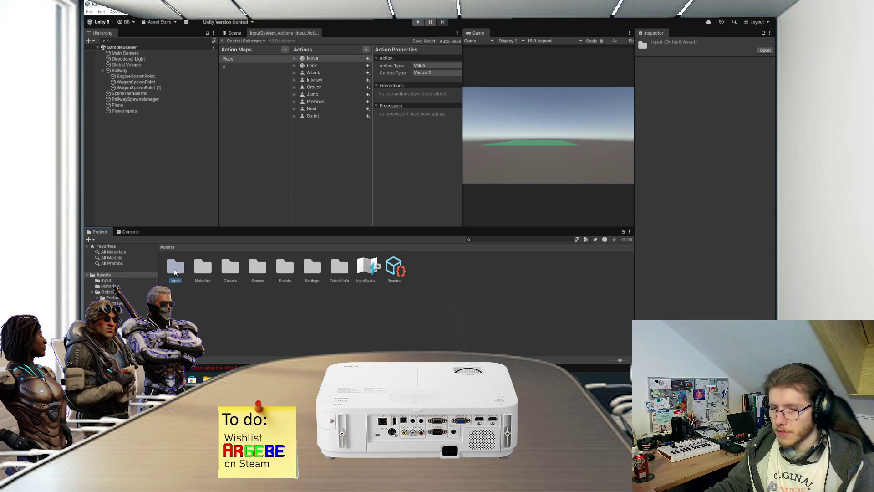
click(173, 264)
click(435, 204)
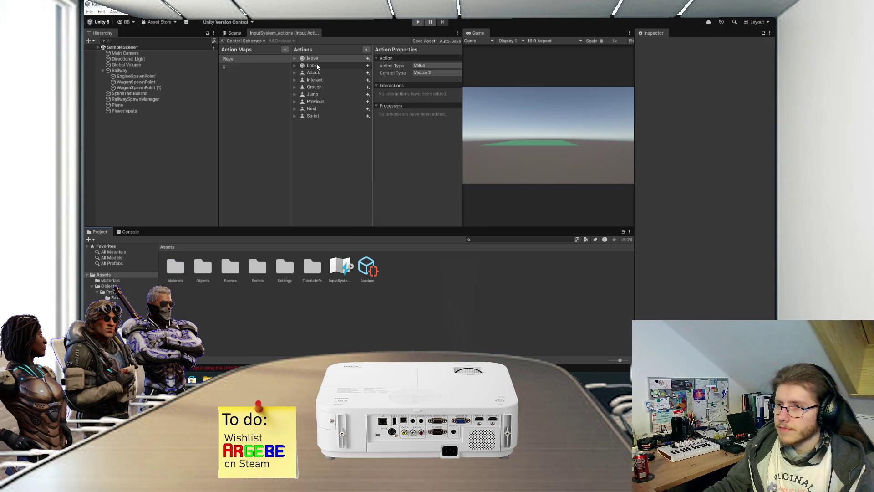
click(145, 113)
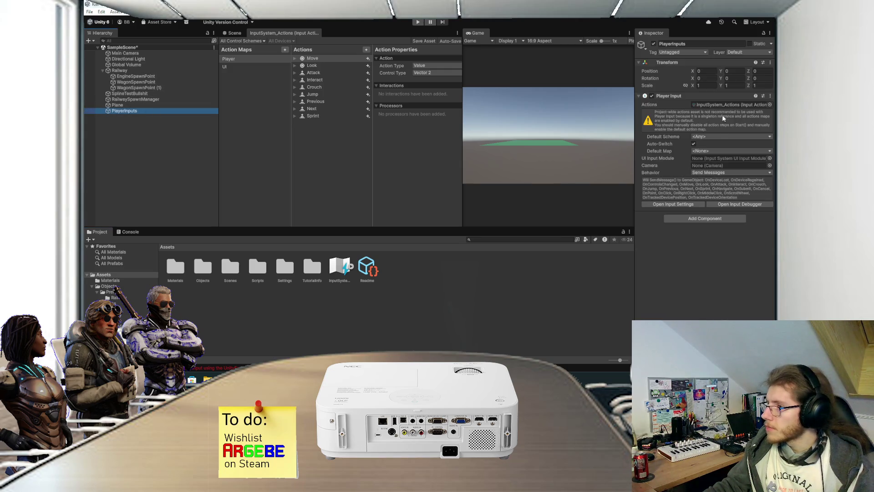
Leave the Player Input's Default Scheme at Any and Default Map at None.
click(710, 137)
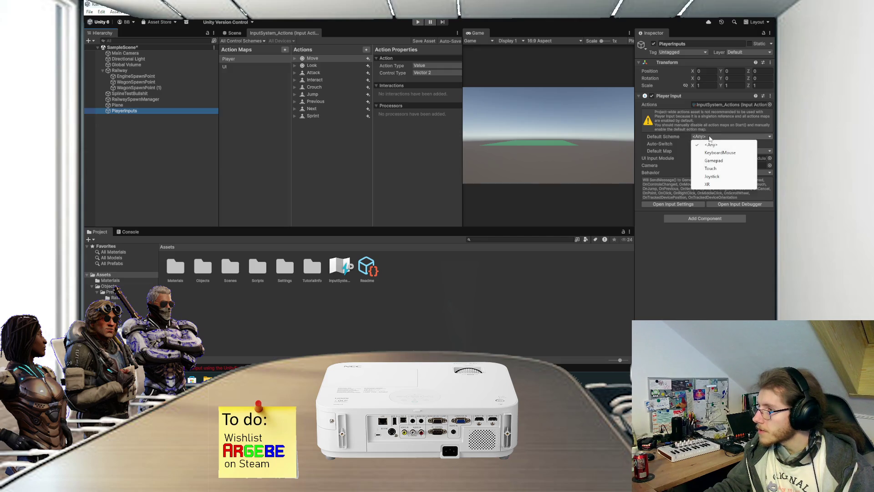
click(677, 154)
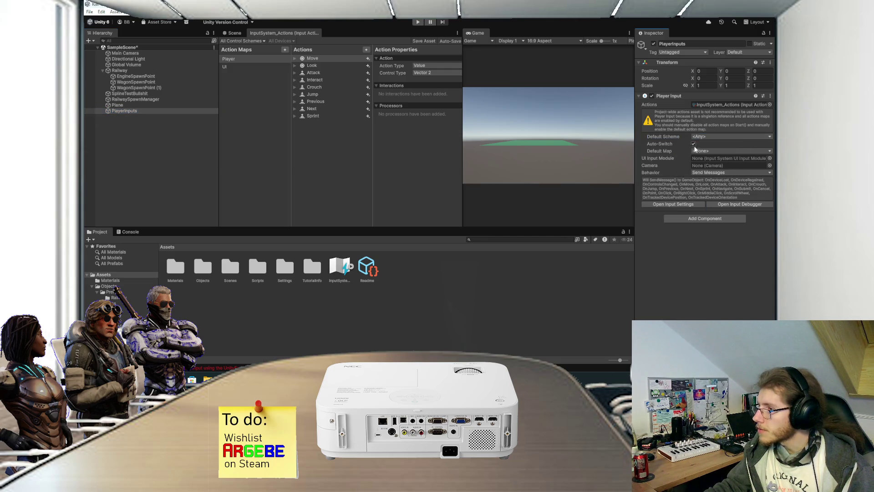
click(701, 152)
click(661, 277)
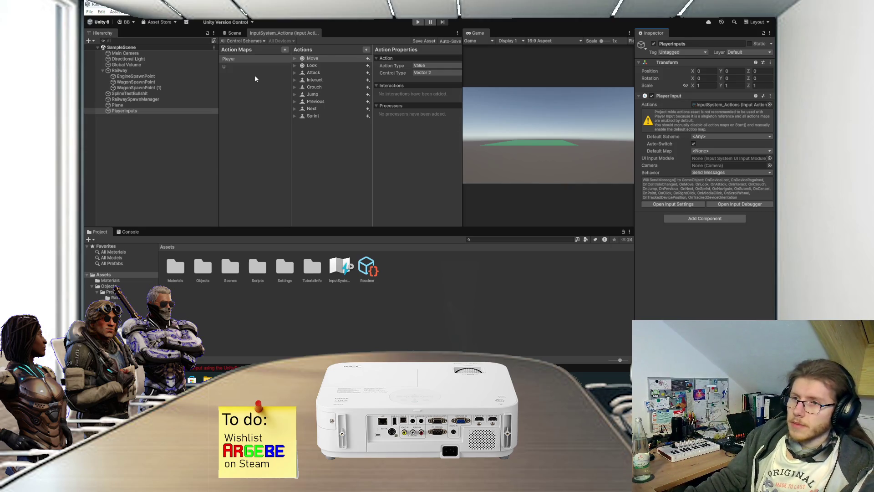
Return to the Scene view, toggle the PlayerInputs selection, then switch to EngineScript.cs in Visual Studio.
click(224, 34)
click(158, 127)
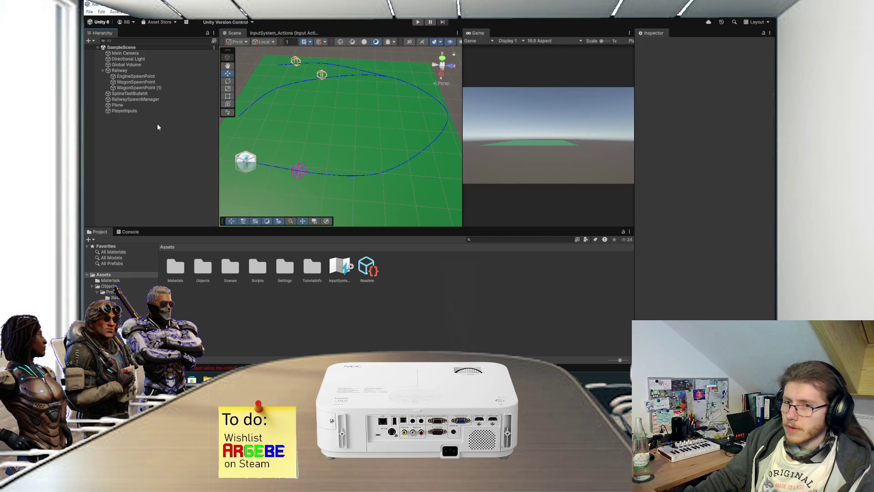
click(131, 112)
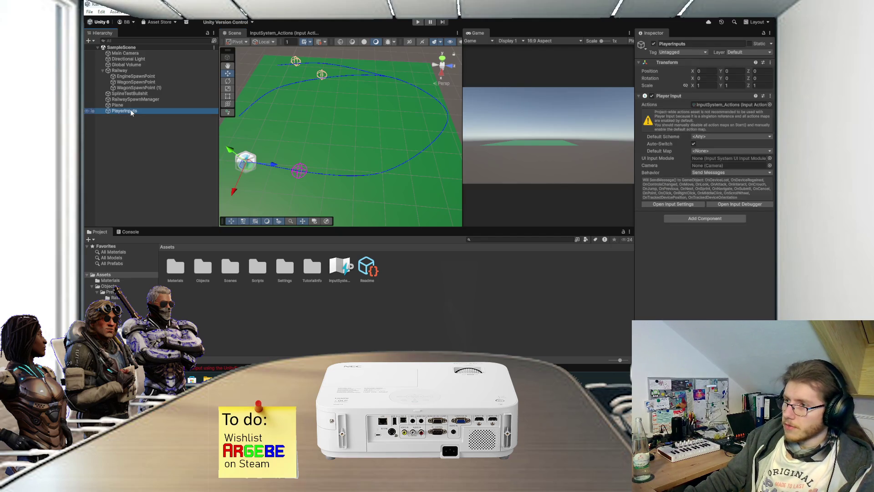
click(136, 122)
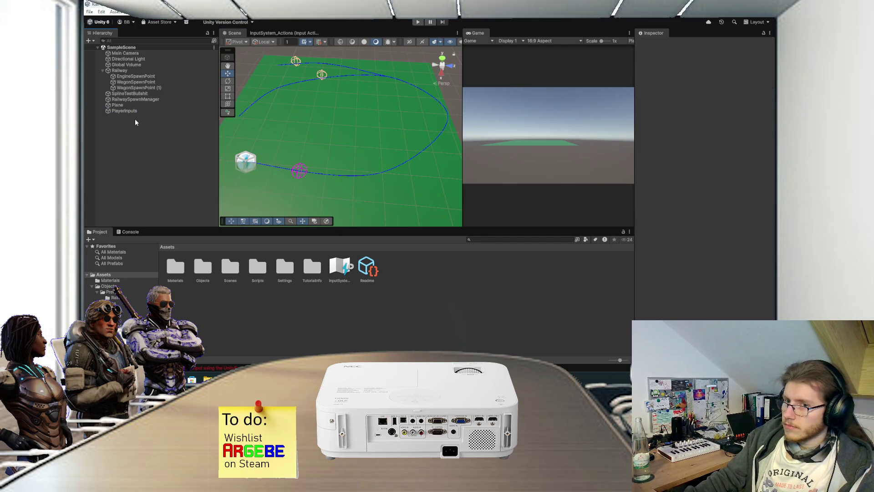
mouse_move(366, 379)
click(405, 337)
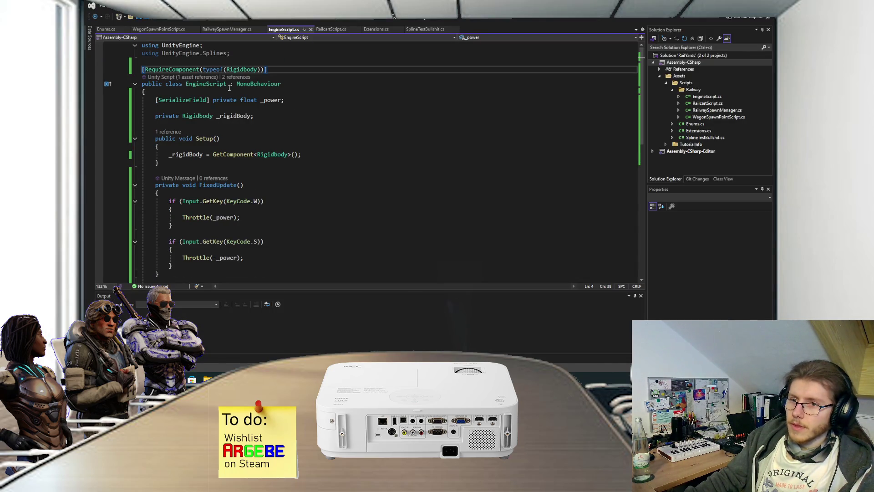
Declare 'private PlayerInput _input;' below the _rigidBody field.
click(299, 100)
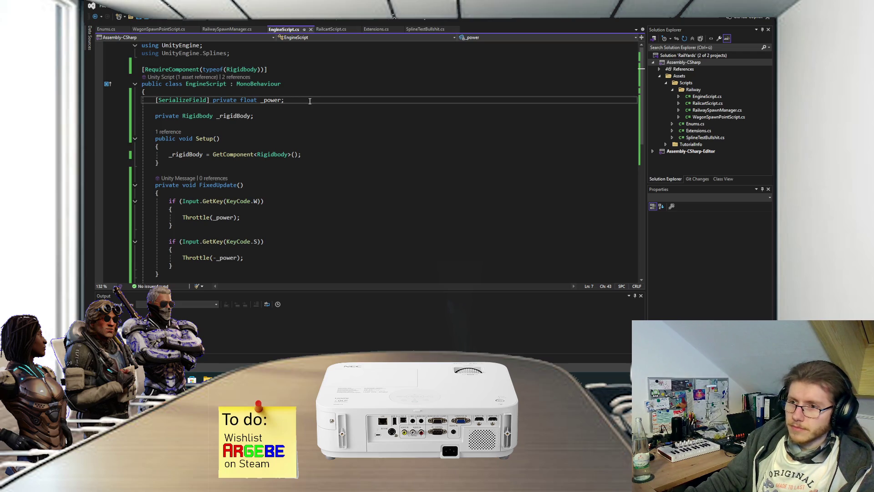
click(289, 114)
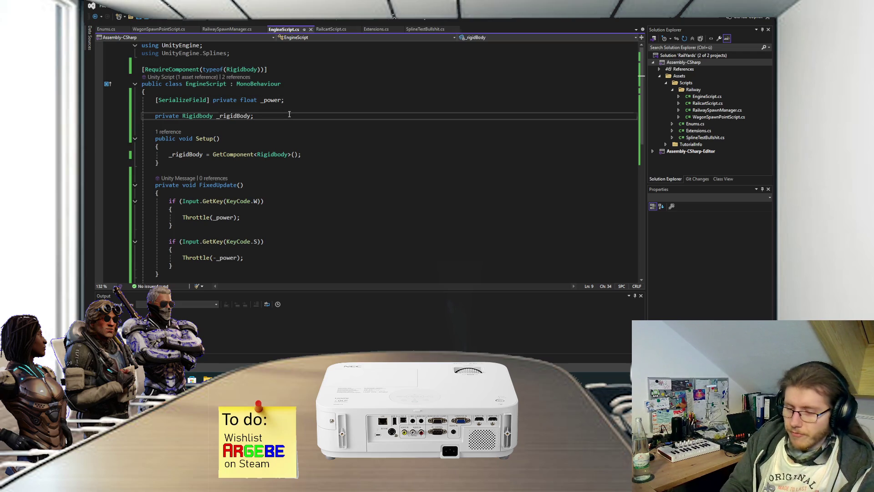
key(Return)
text(private PlayerInp)
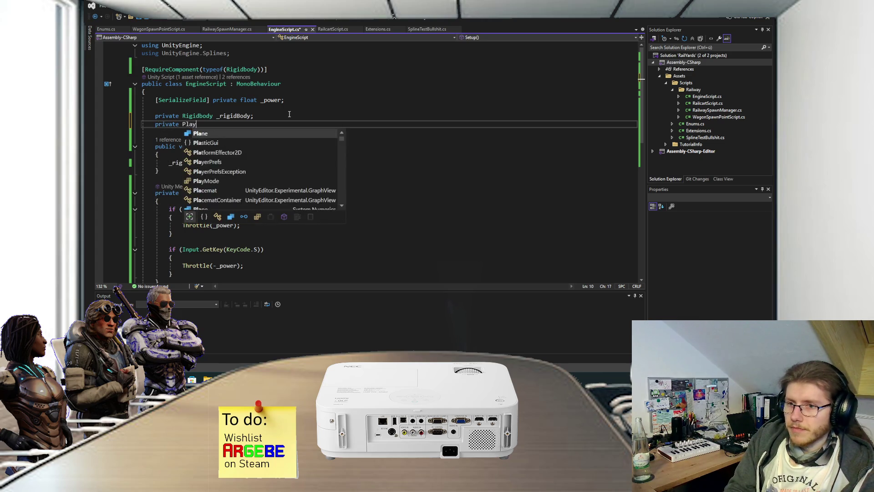
key(Tab)
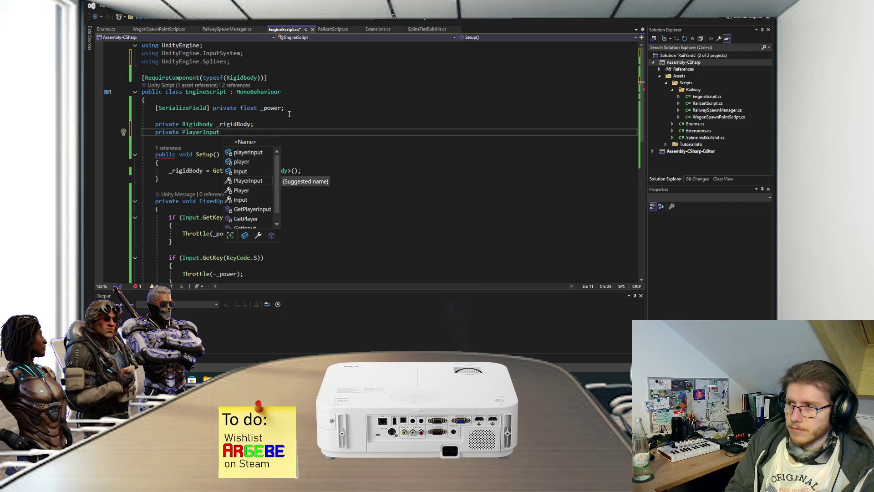
text(_input;)
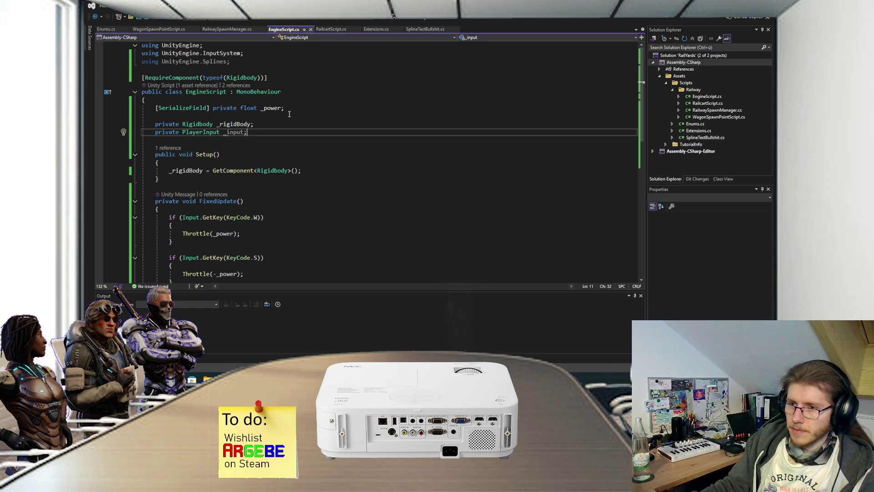
Add '_input = FindObjectOfType<PlayerInput>();' in Setup and save the script.
click(325, 170)
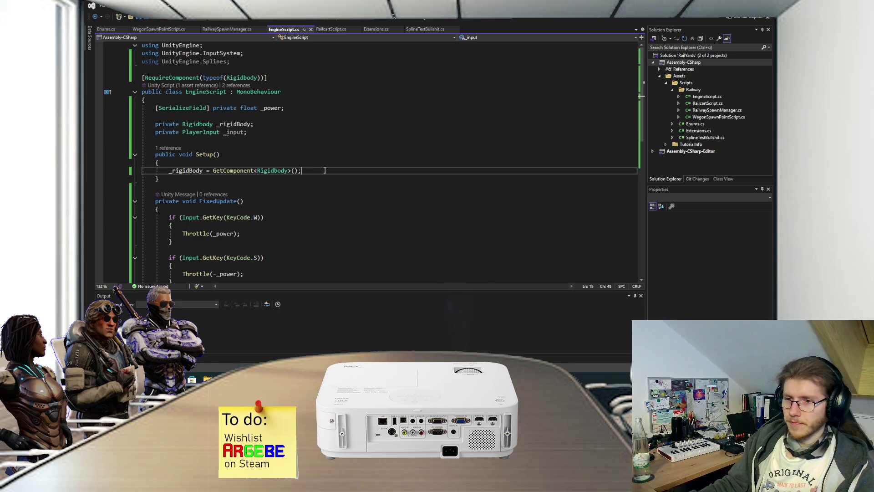
key(Return)
text(_)
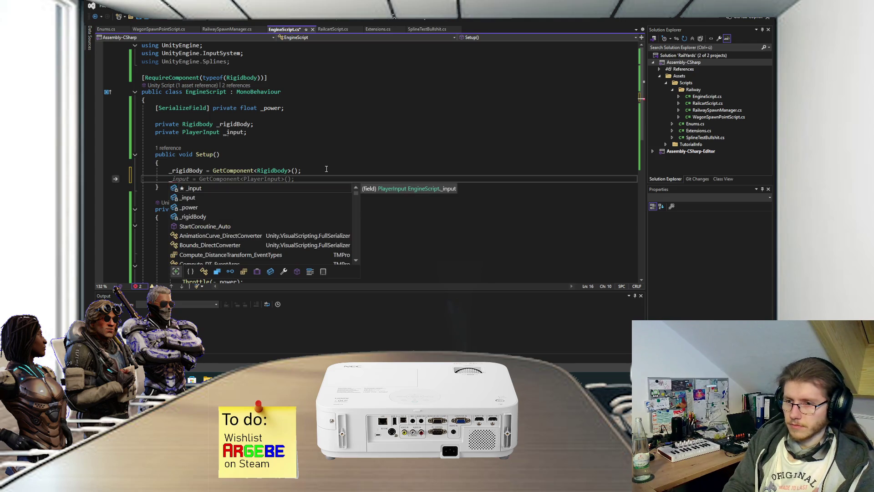
text(input = FindObjectOfType<)
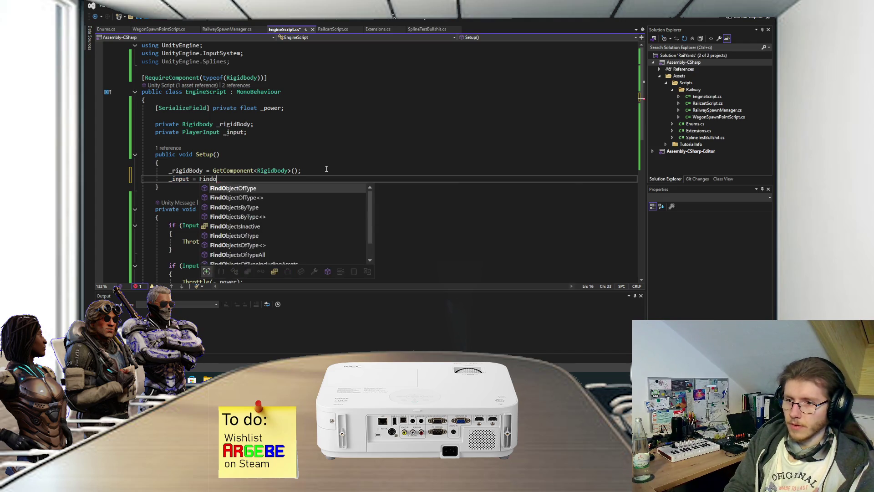
text(Pla)
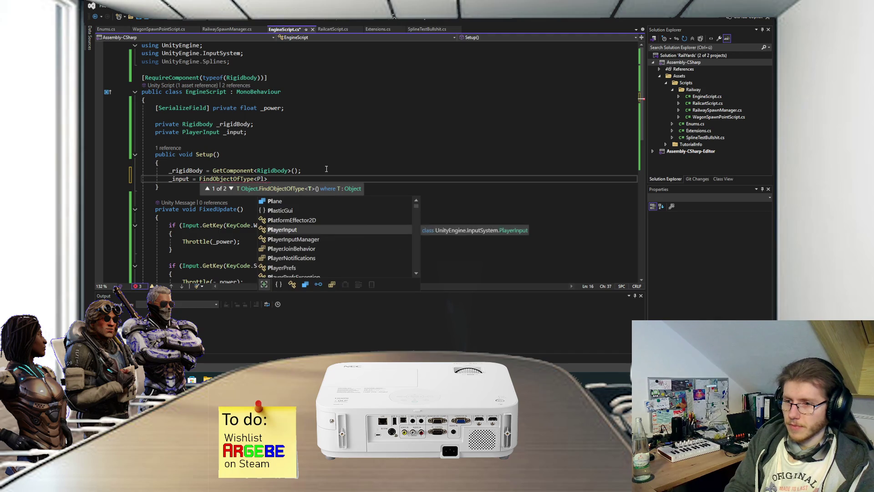
key(Tab)
text(>();)
key(ctrl+s)
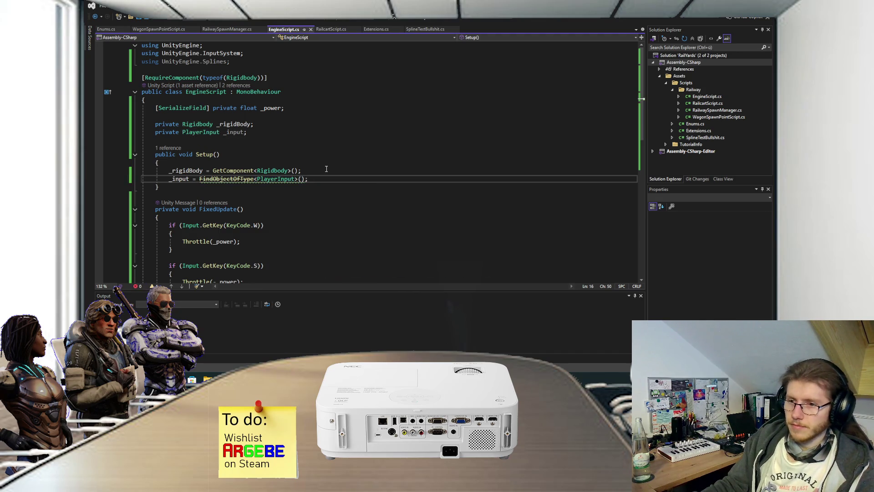
mouse_move(252, 181)
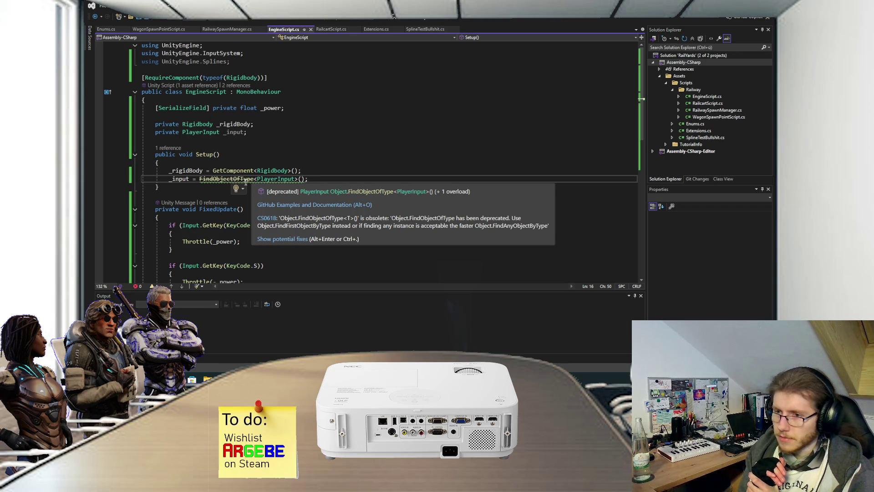
Replace FindObjectOfType with FindFirstObjectByType in the _input assignment and save.
drag(308, 179, 196, 179)
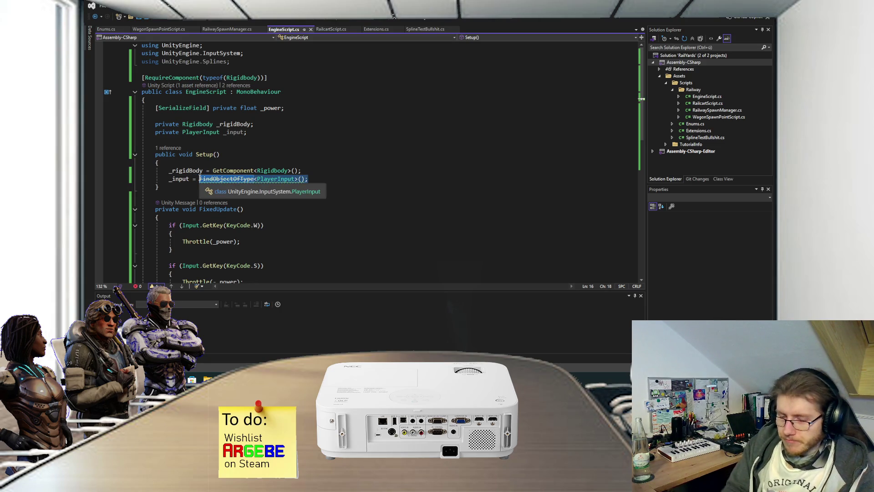
text(Find)
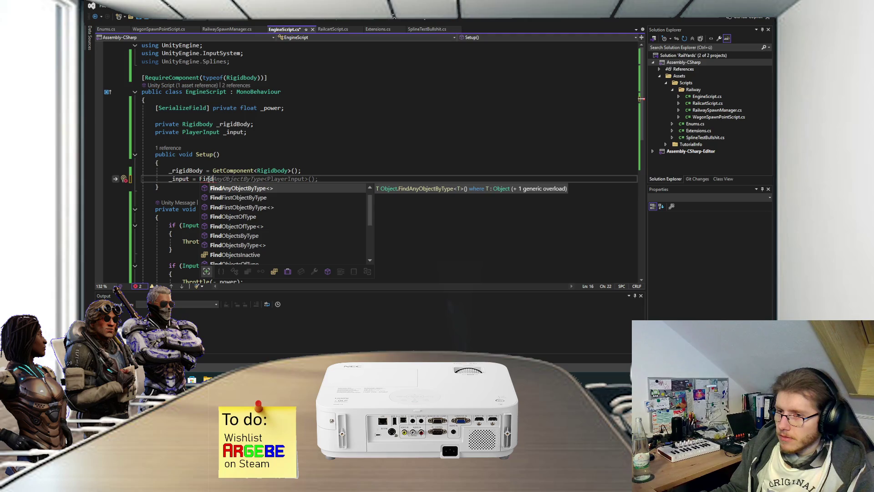
key(Down)
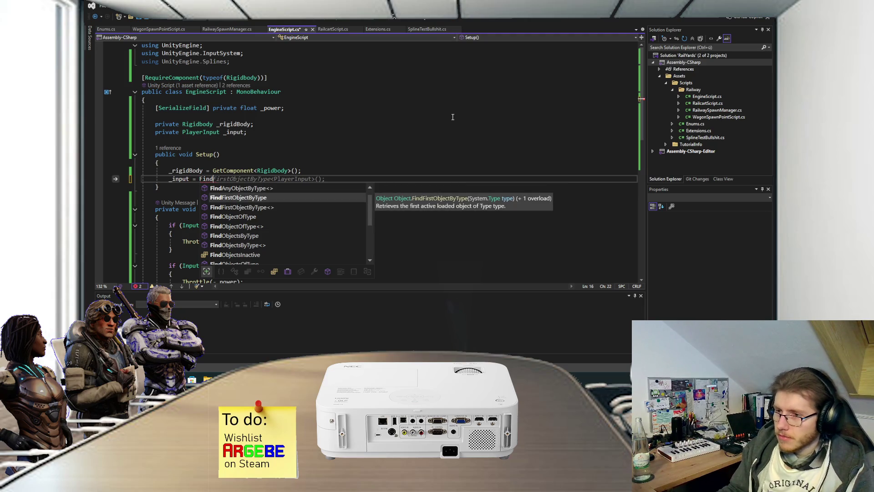
key(Up)
key(Down)
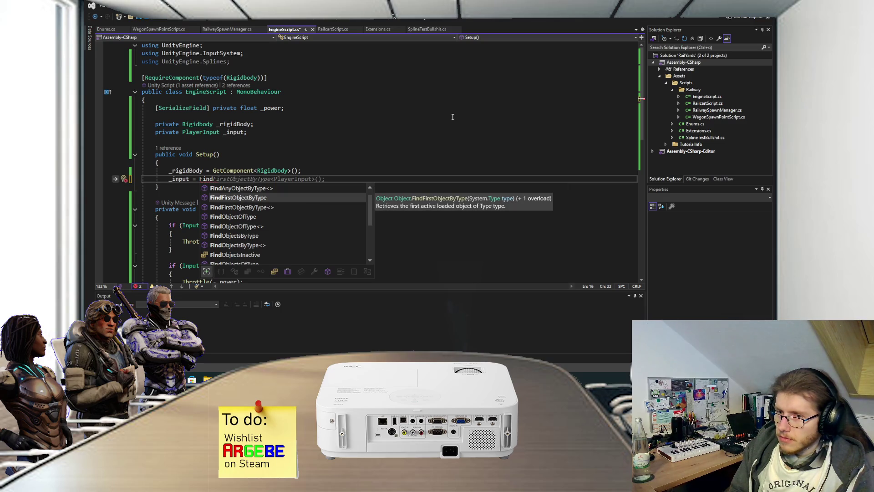
key(Tab)
key(Tab)
key(ctrl+s)
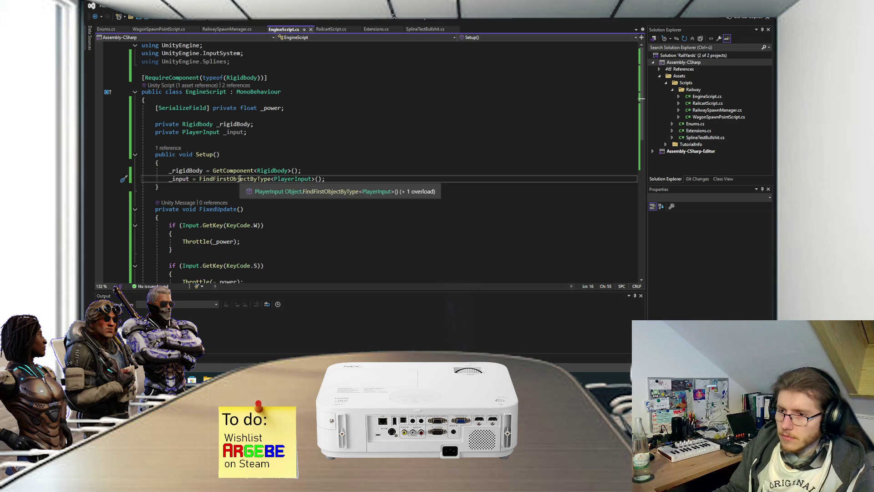
Change the lookup to 'FindAnyObjectByType<PlayerInput>();' with the closing semicolon and save.
shift+click(228, 187)
shift+click(199, 179)
text(Find)
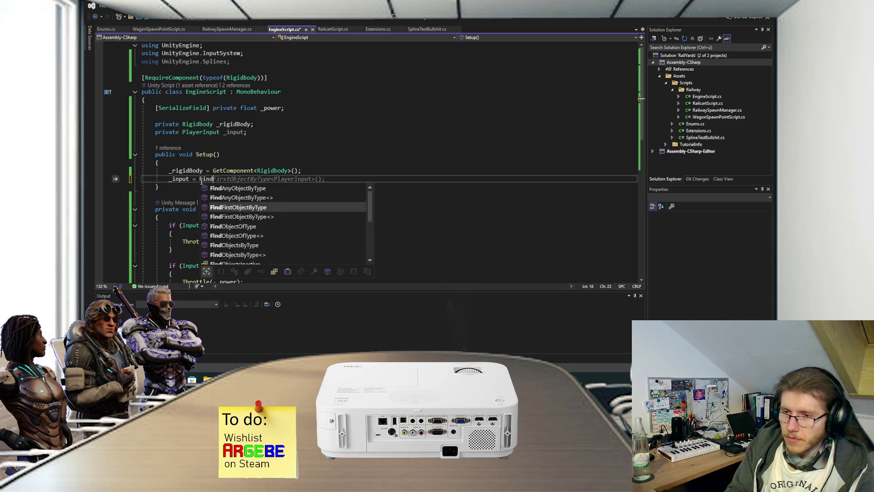
text(An<>)
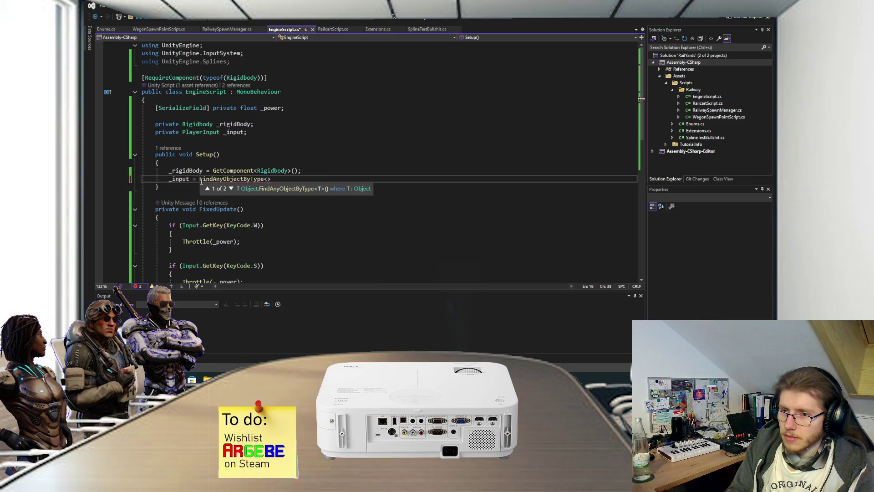
text(PlayerInput>())
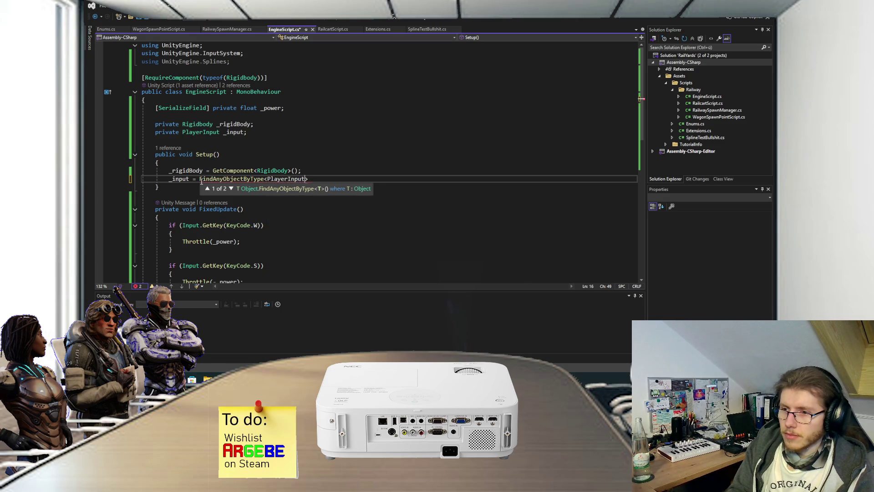
key(BackSpace)
key(BackSpace)
key(BackSpace)
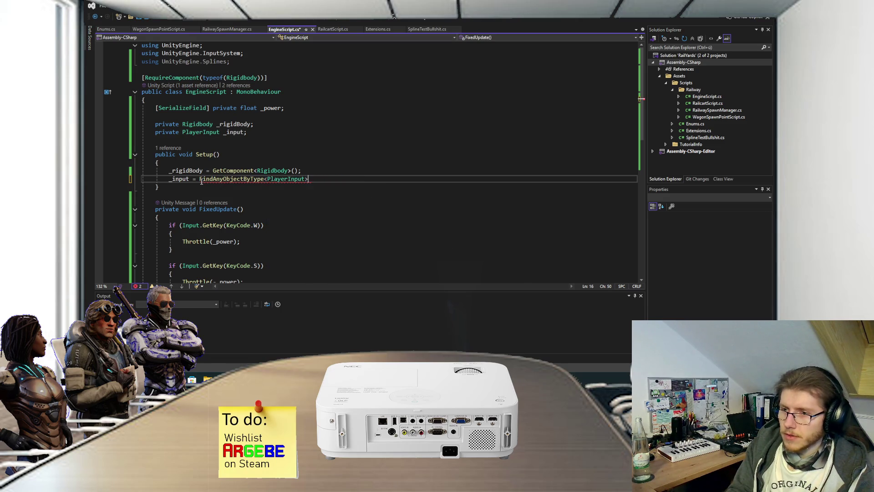
text(;)
key(ctrl+s)
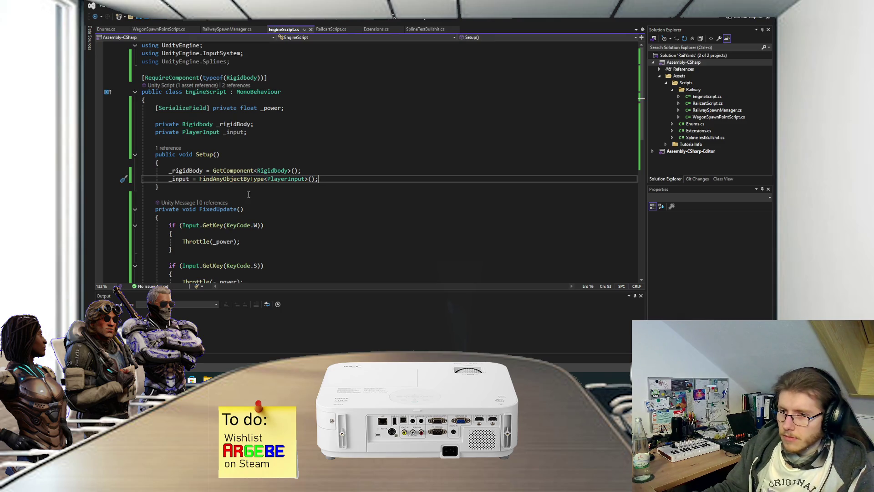
mouse_move(255, 180)
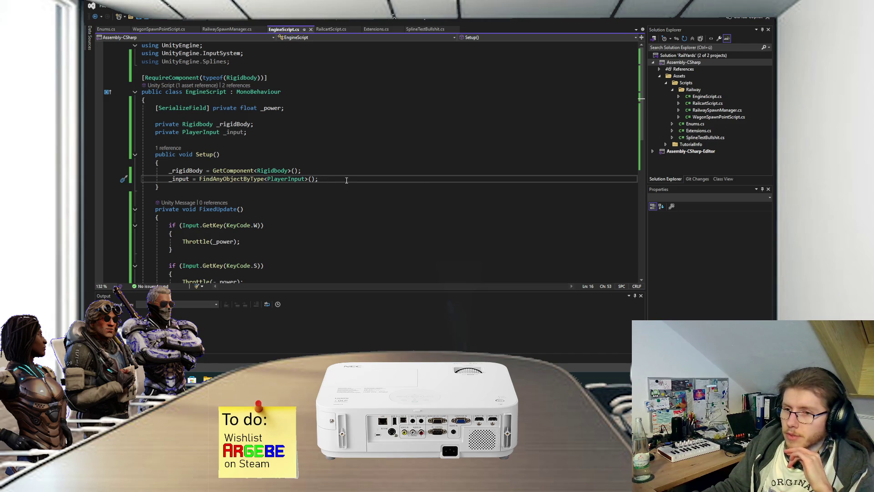
scroll(349, 174, down, 1)
Remove the stray unfinished '_input.a' line after the assignment and save.
key(Return)
text(_input.a)
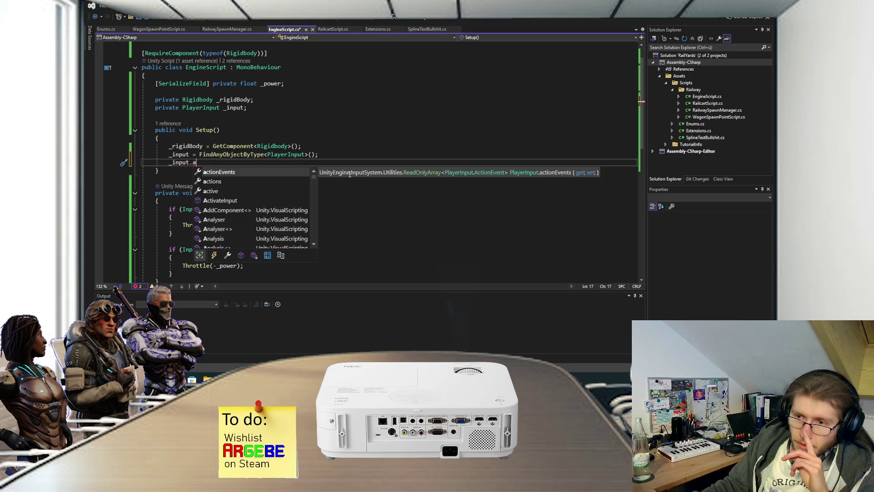
key(Escape)
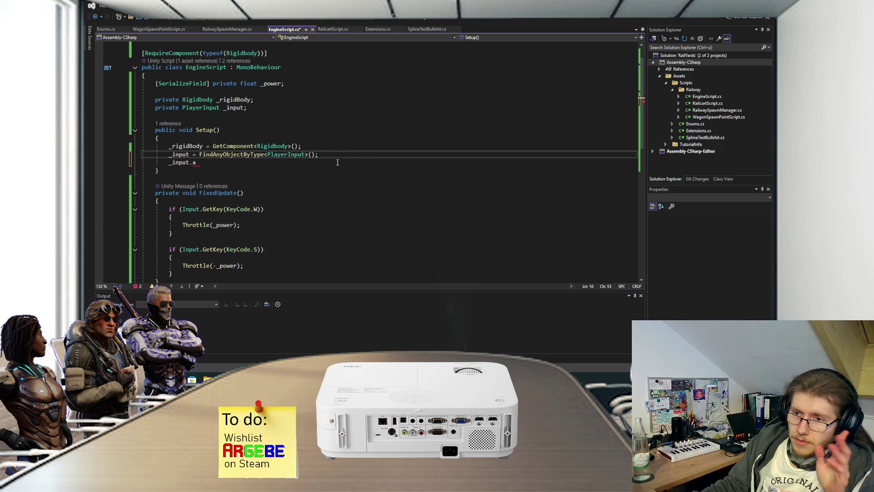
drag(343, 159, 344, 158)
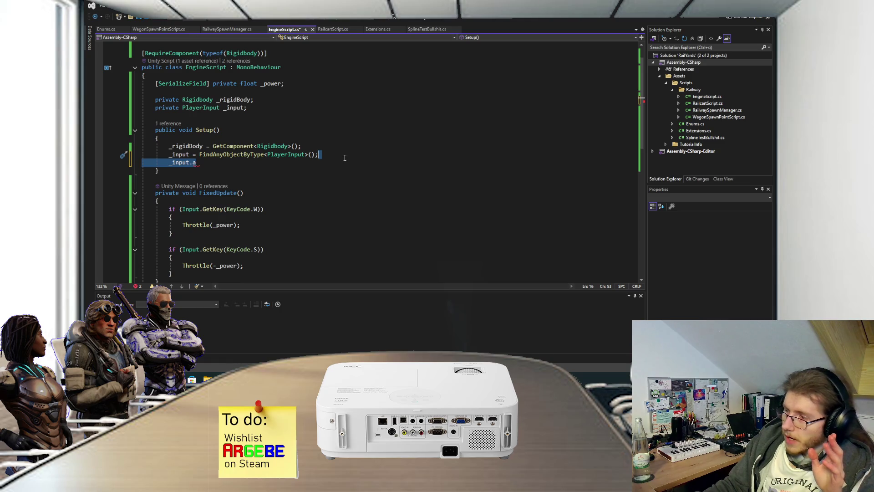
key(BackSpace)
key(ctrl+s)
scroll(266, 194, down, 1)
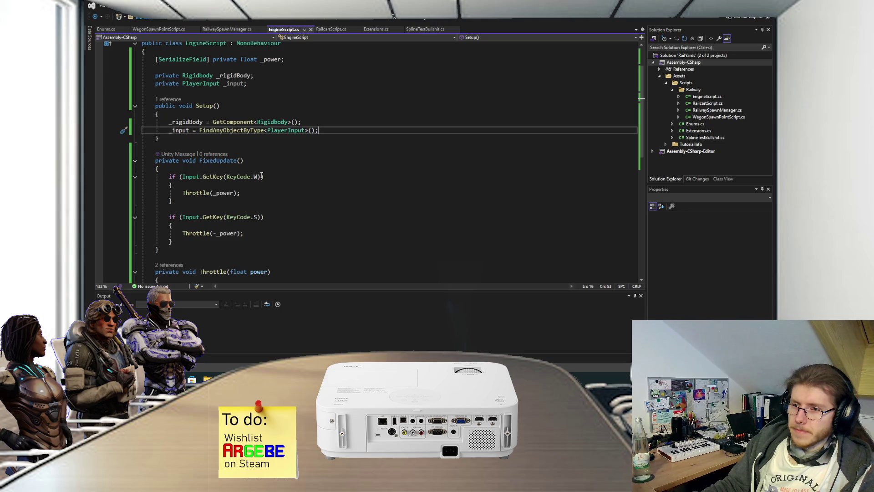
Replace Input.GetKey(KeyCode.W) in the first FixedUpdate condition with '_input.actions["'.
drag(262, 177, 182, 177)
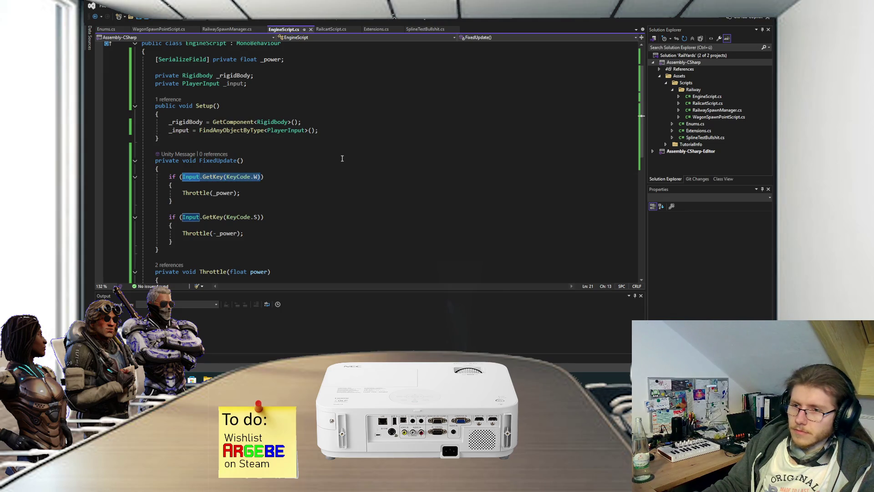
text(_input.)
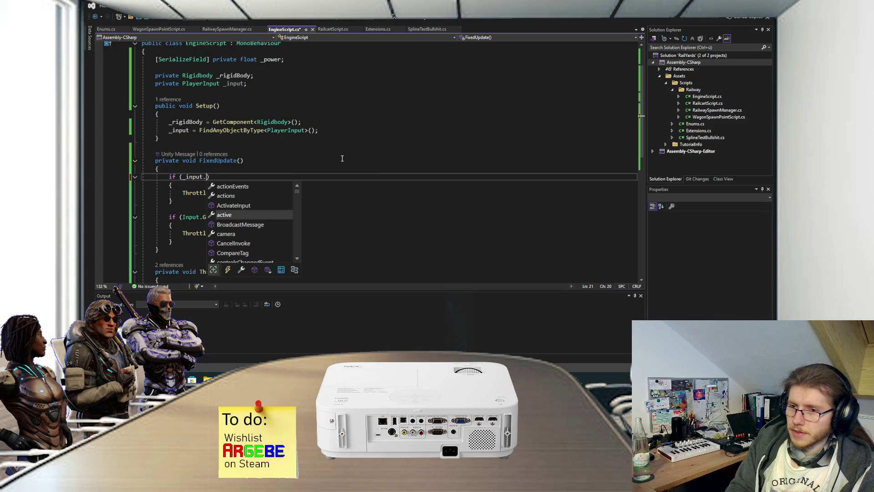
text(actio)
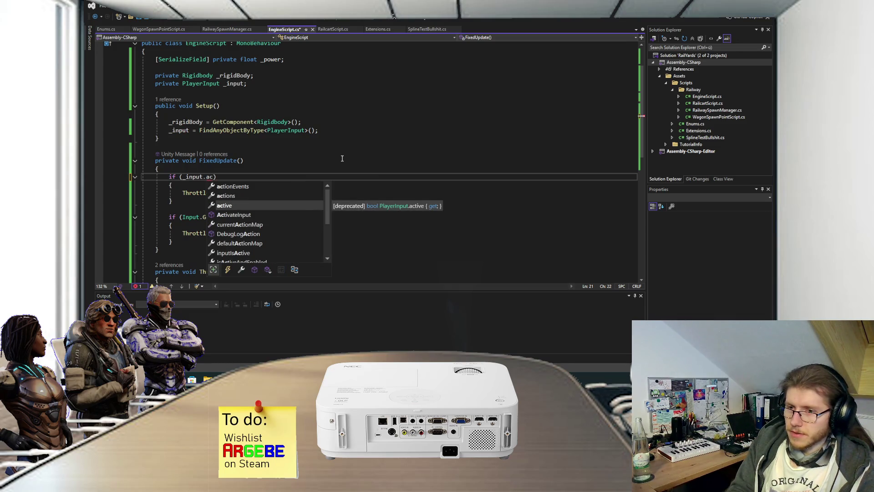
key(Tab)
text([)
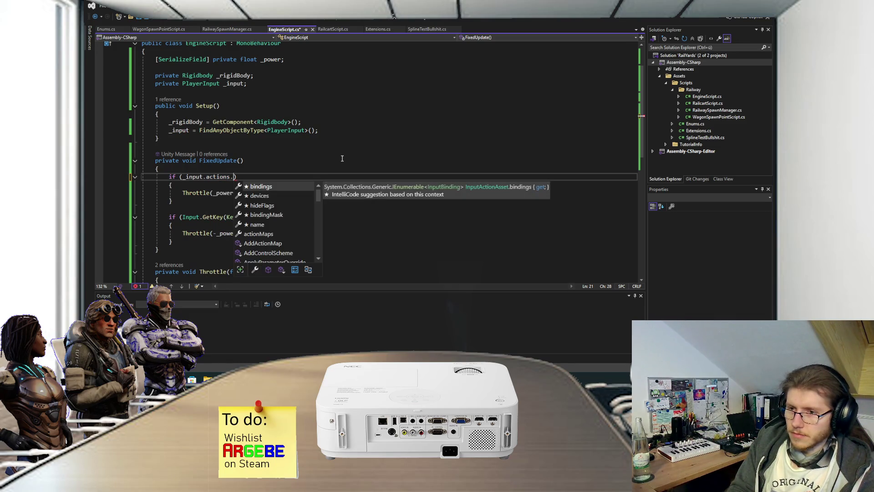
text(")
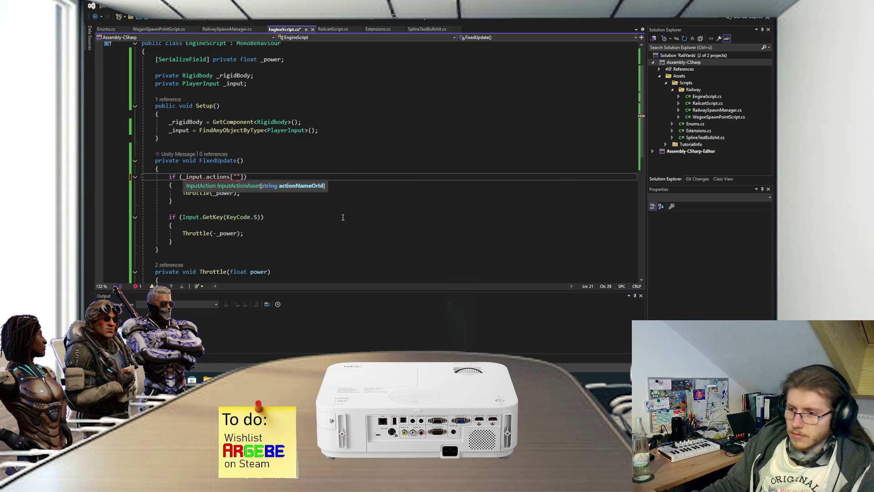
Check the Move action and its bindings in the InputSystem_Actions Player map.
click(412, 343)
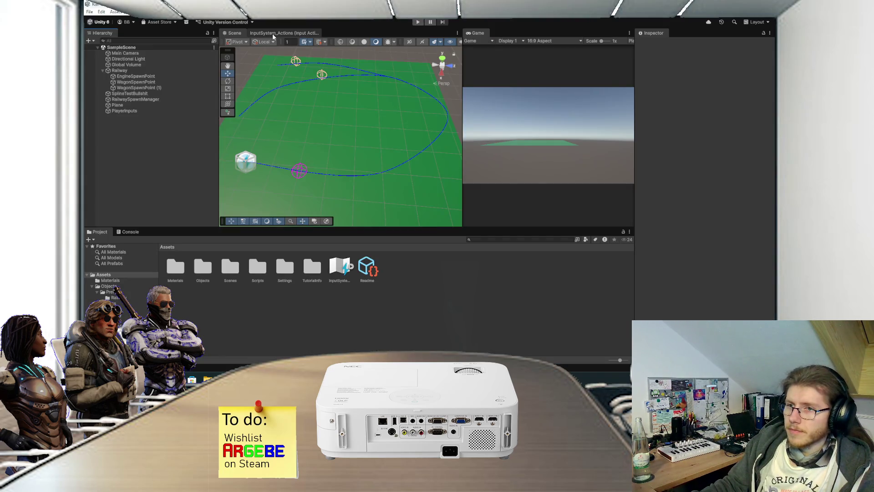
click(272, 34)
click(240, 60)
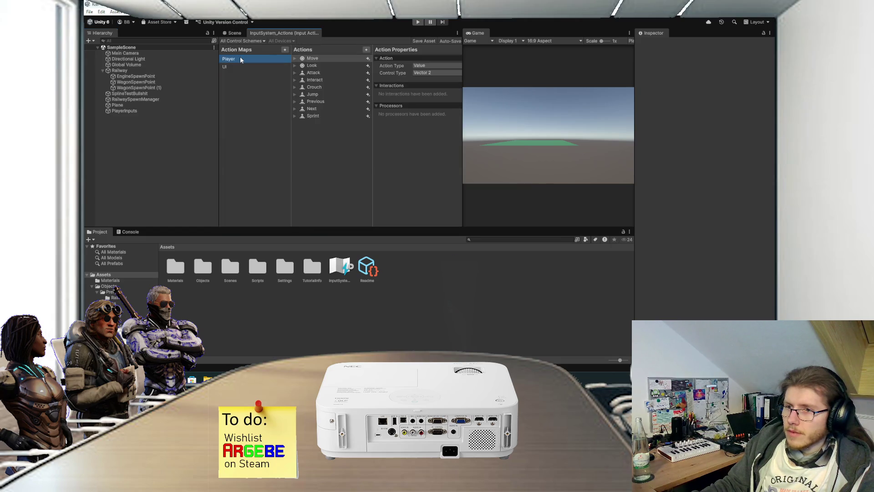
click(294, 59)
click(294, 58)
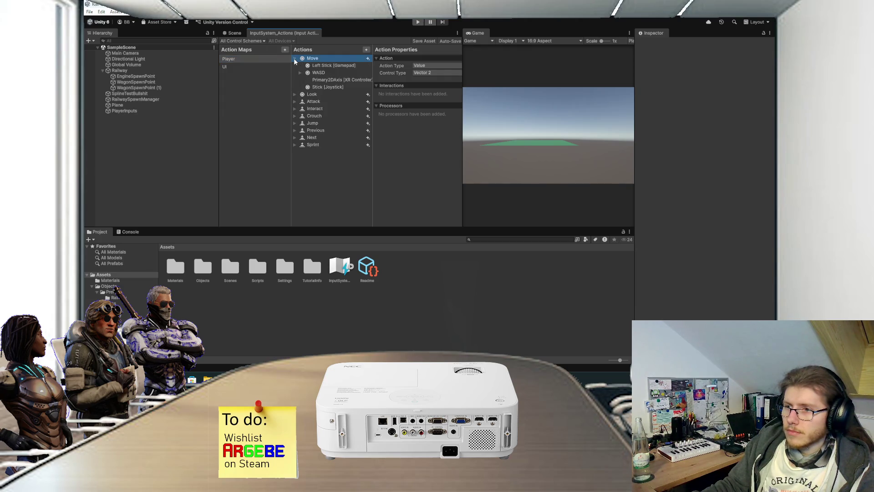
click(294, 58)
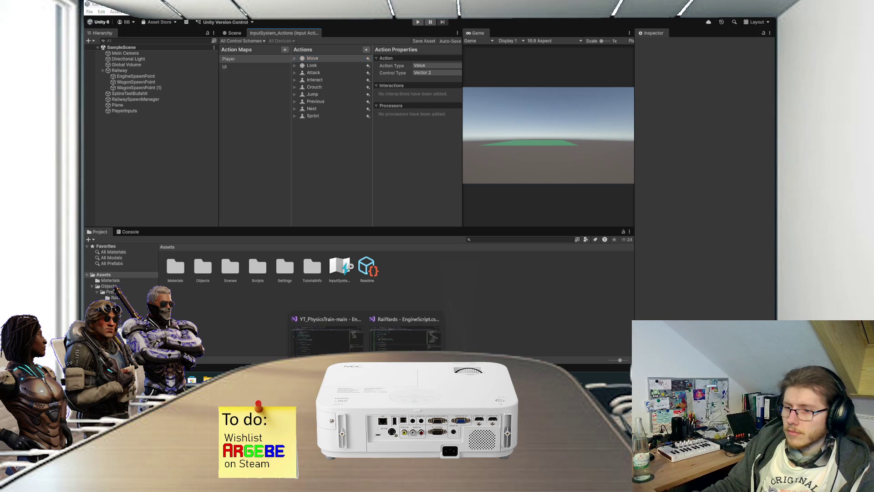
click(392, 341)
Complete the lookup as _input.actions["Move"] and start trying its members.
text(Move)
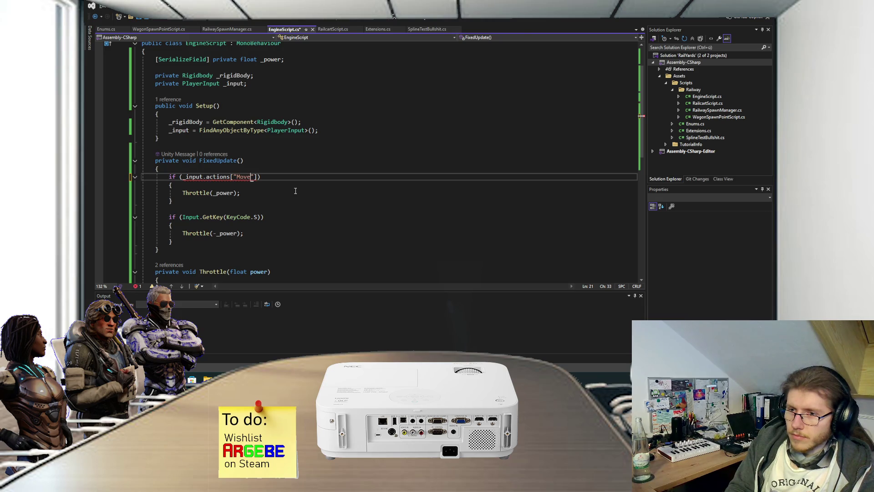
text("].)
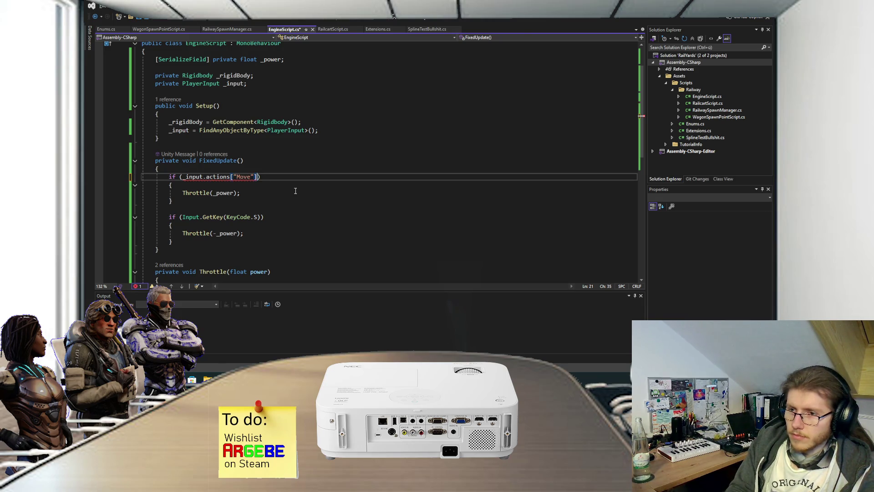
text(getV)
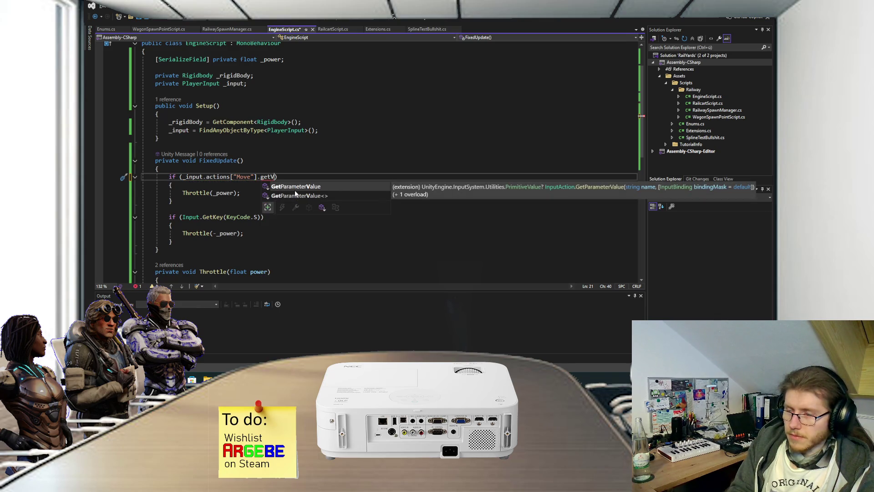
key(BackSpace)
key(BackSpace)
key(BackSpace)
text(Va)
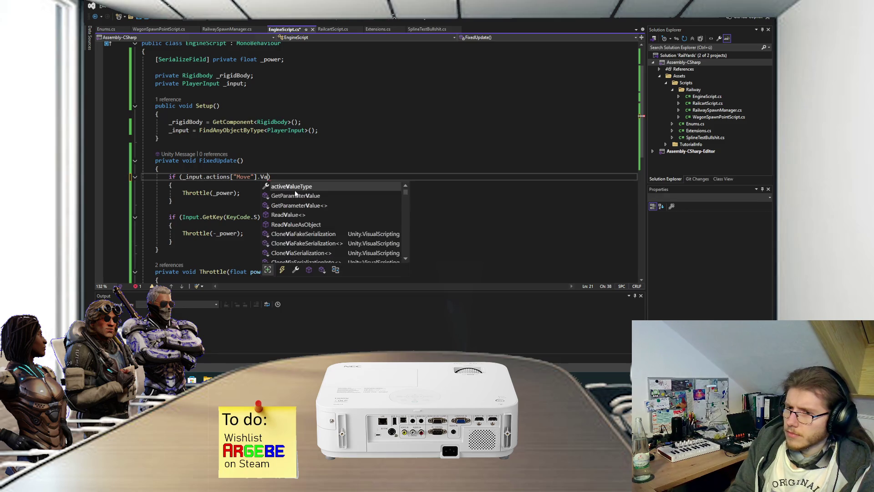
key(BackSpace)
key(BackSpace)
text(Get)
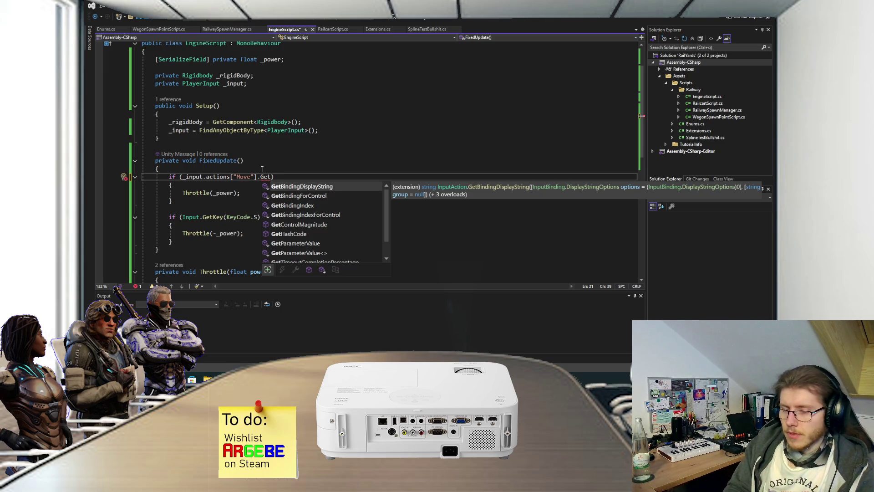
Try .GetParameterValue<Vector2>() on the Move action, then remove it after the CS1061 error.
text(para)
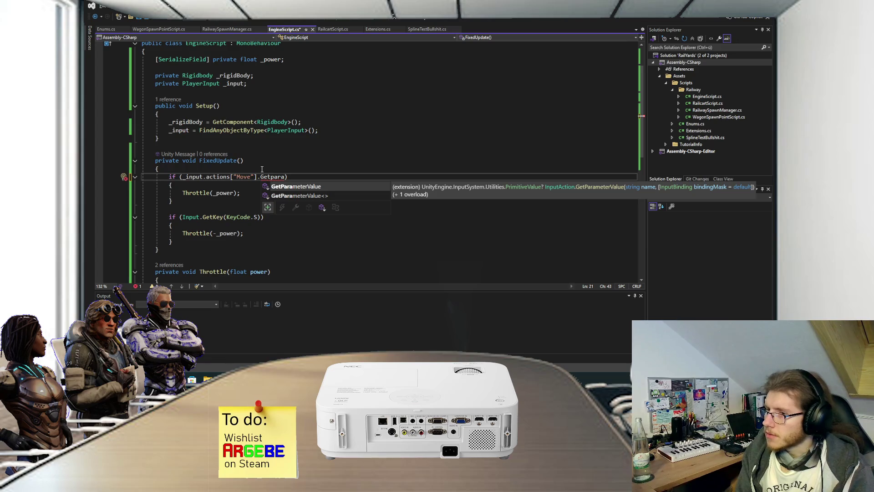
key(Down)
key(Tab)
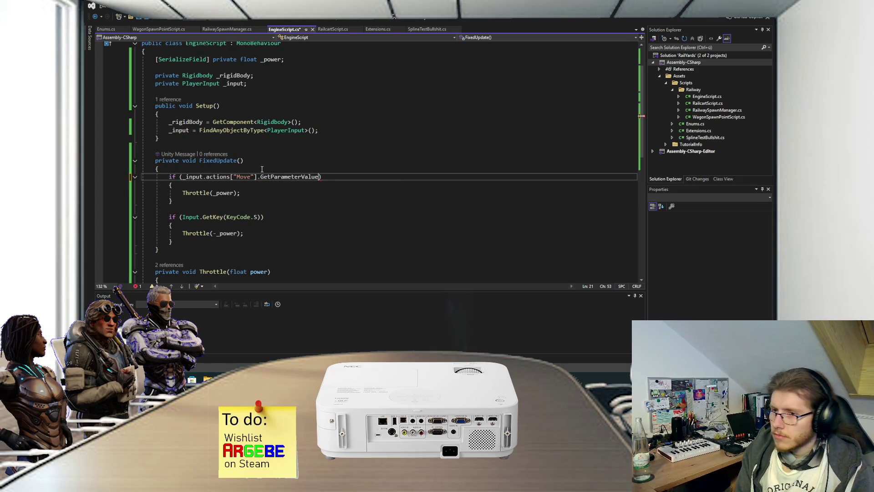
text(Vecto2)
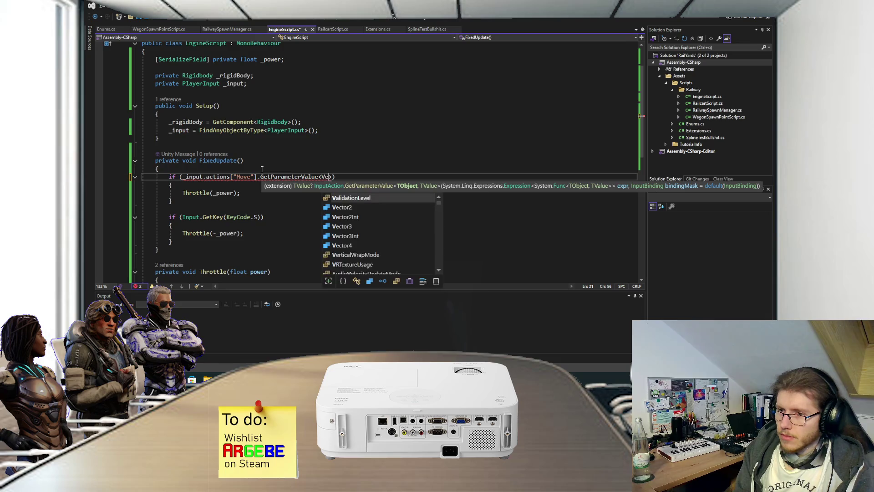
key(Escape)
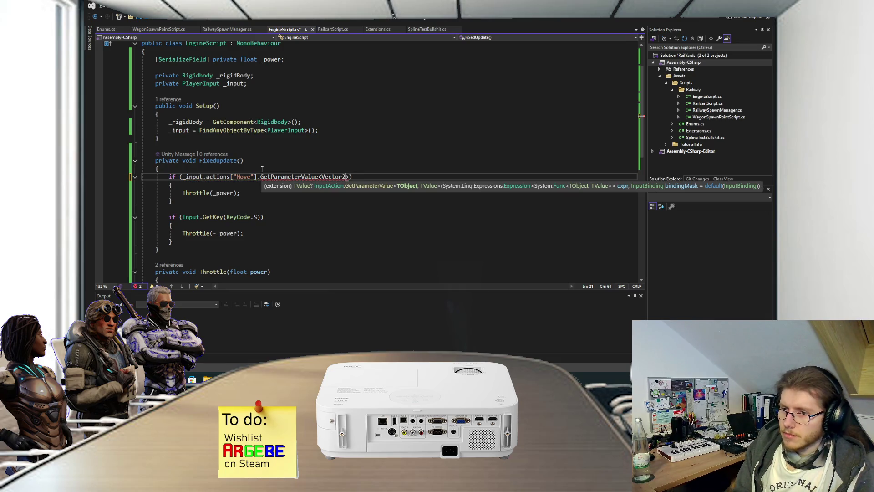
key(Left)
text(r)
key(Right)
key(Right)
text(())
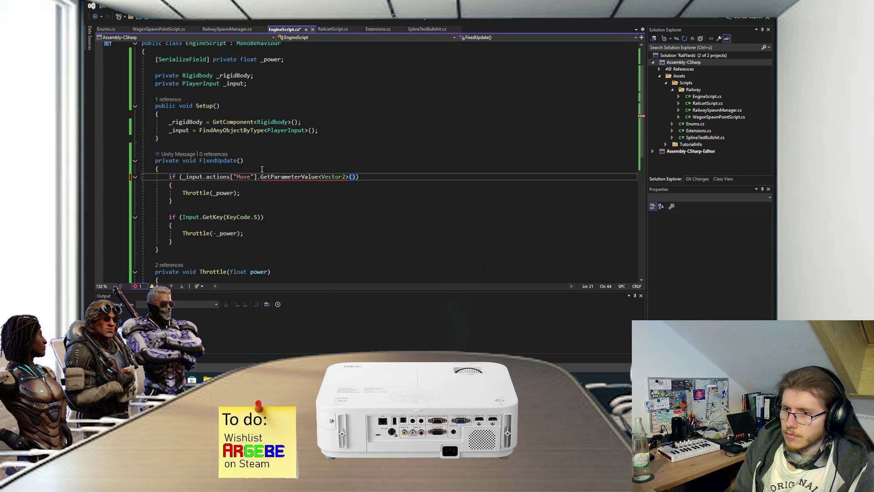
mouse_move(292, 178)
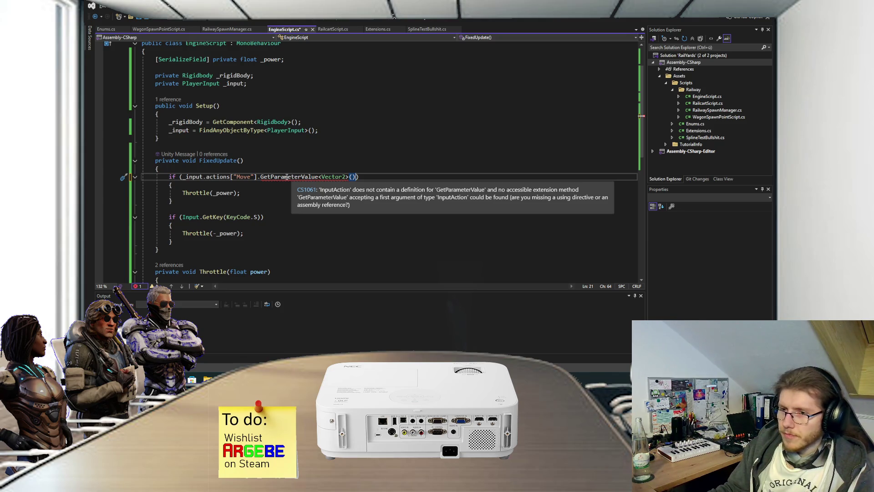
key(ctrl+BackSpace)
key(ctrl+BackSpace)
key(ctrl+BackSpace)
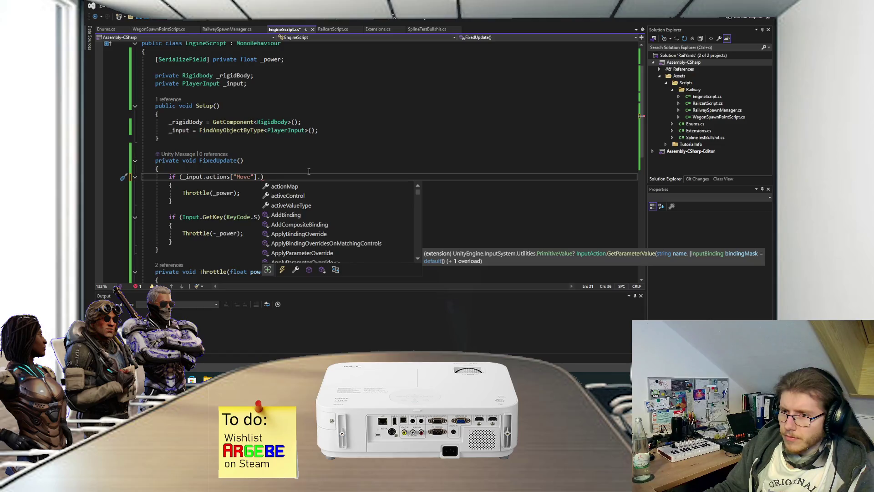
Open a File Explorer window and drag it aside.
click(276, 171)
key(super+e)
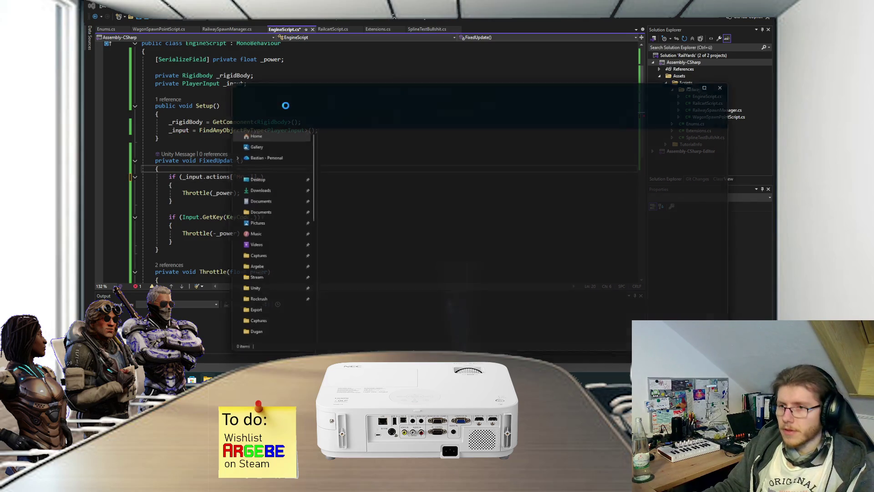
drag(332, 89, 0, 98)
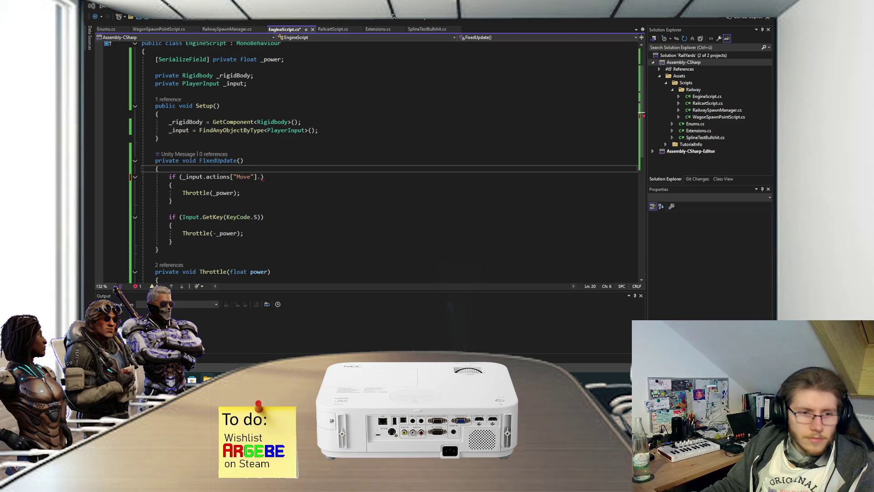
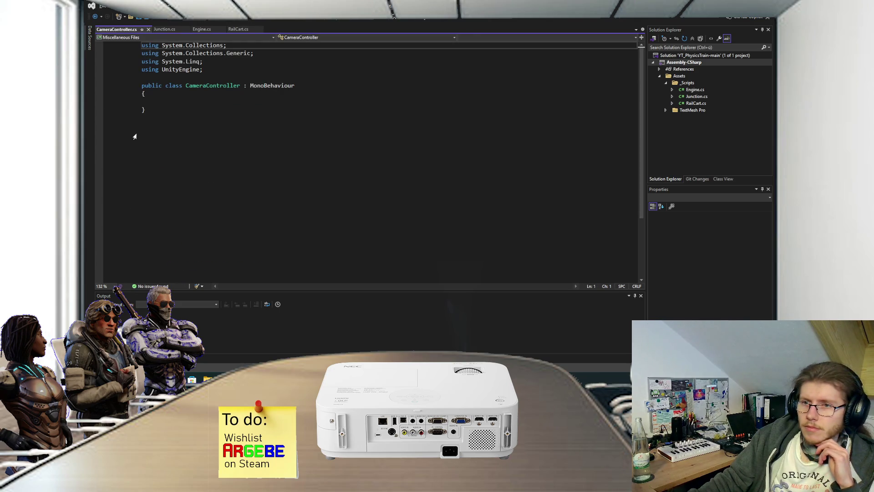
Close the CameraController.cs and PlayerInputManager.cs tabs, leaving Engine.cs active in Visual Studio.
click(144, 101)
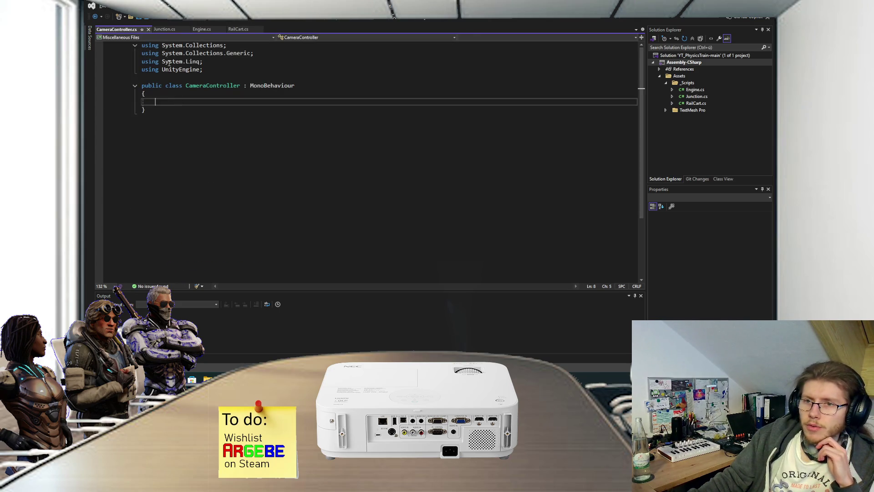
click(148, 29)
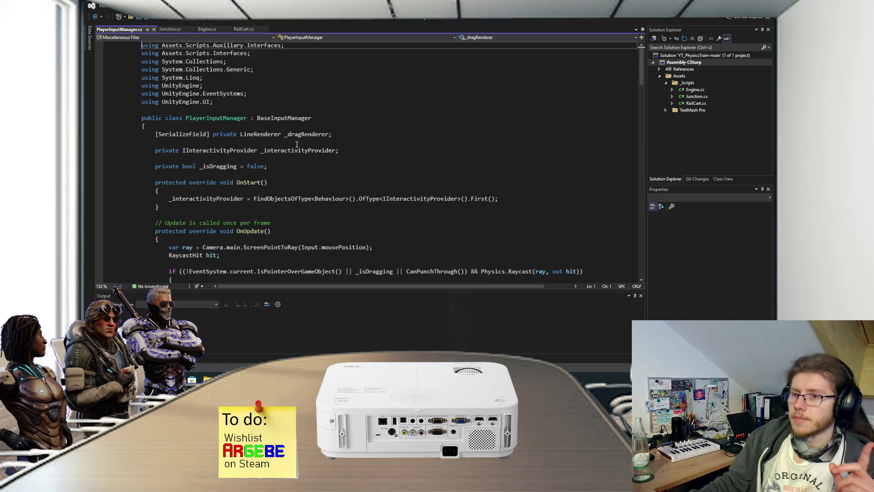
scroll(324, 143, down, 5)
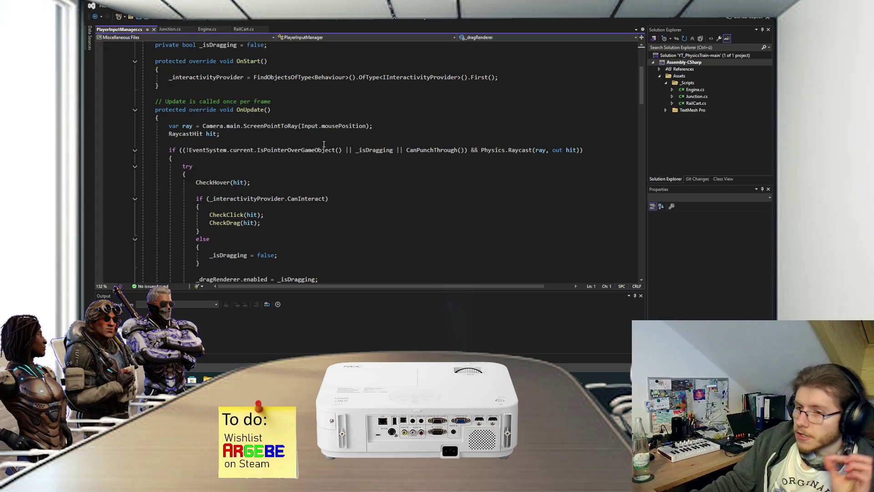
scroll(324, 145, down, 10)
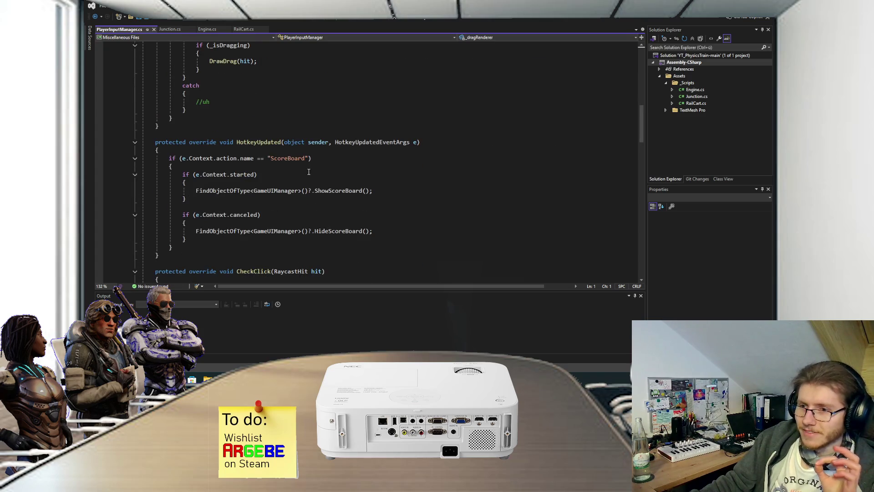
scroll(309, 171, down, 3)
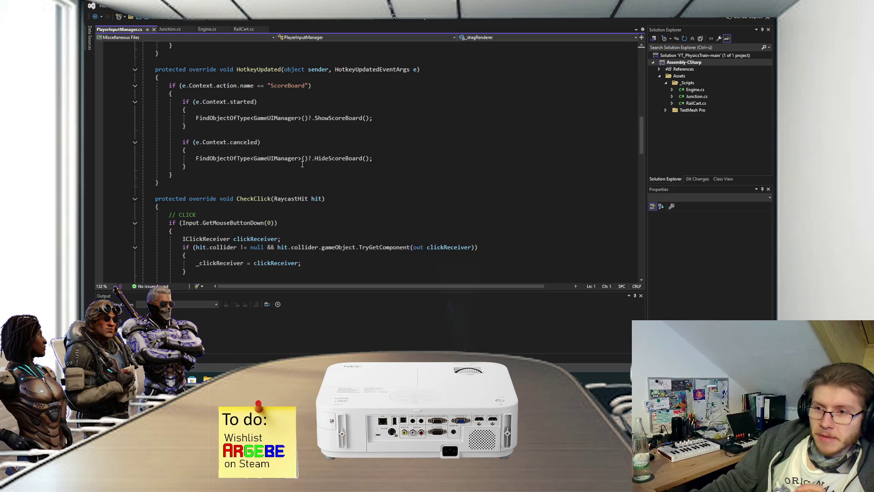
scroll(302, 164, down, 13)
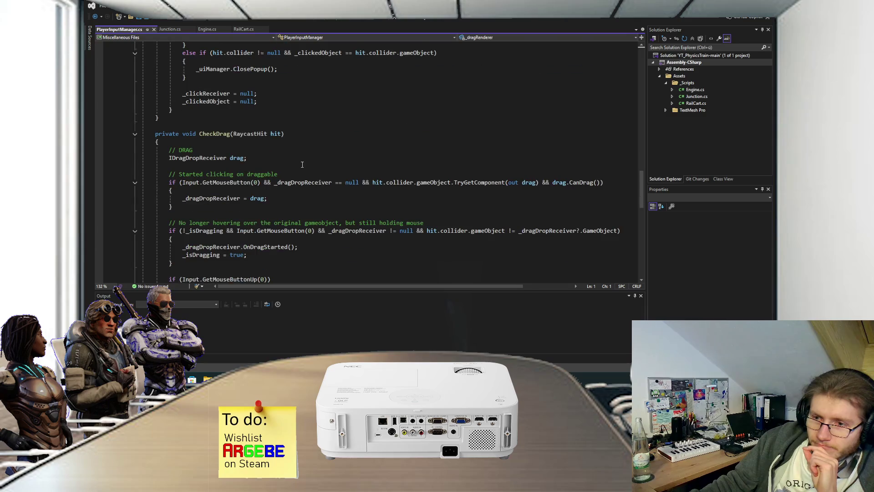
click(154, 30)
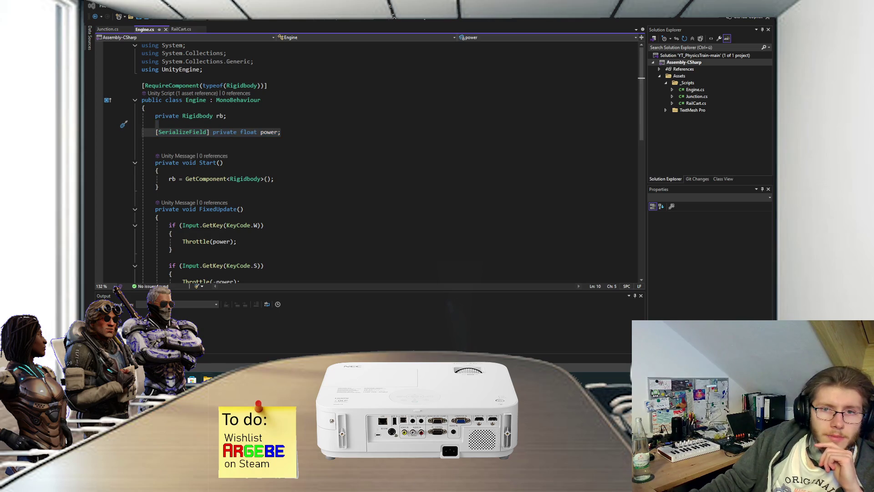
Open BaseInputManager.cs from the Assets/Scripts/Base folder in Visual Studio.
click(208, 379)
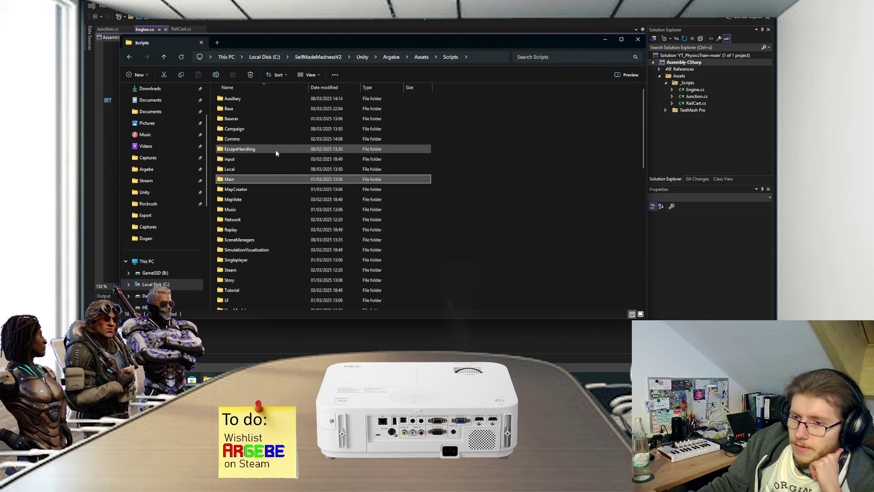
scroll(266, 188, down, 3)
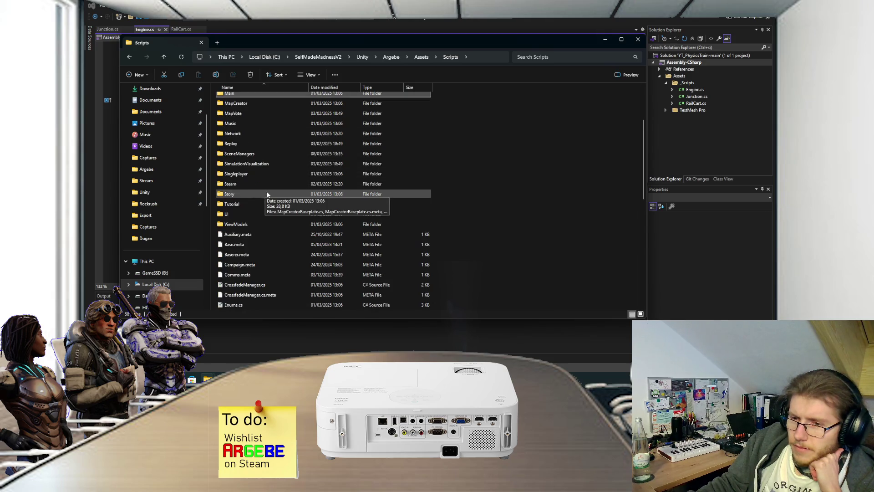
scroll(243, 175, up, 3)
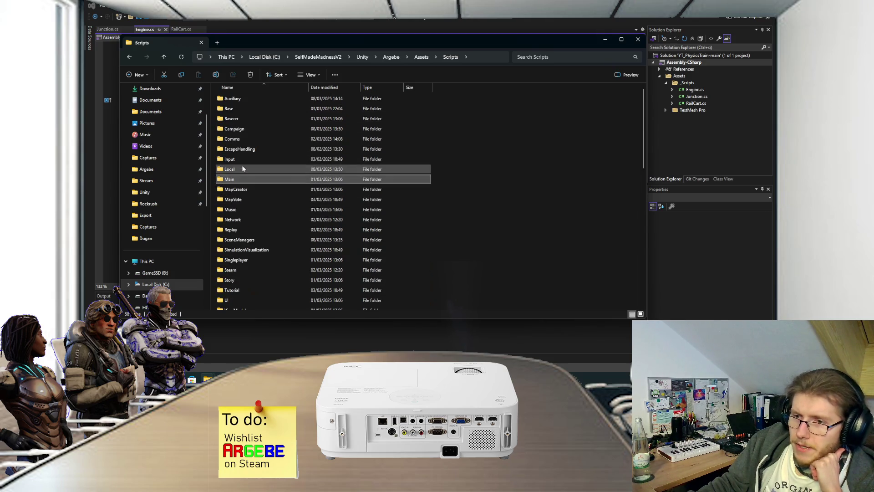
double_click(247, 109)
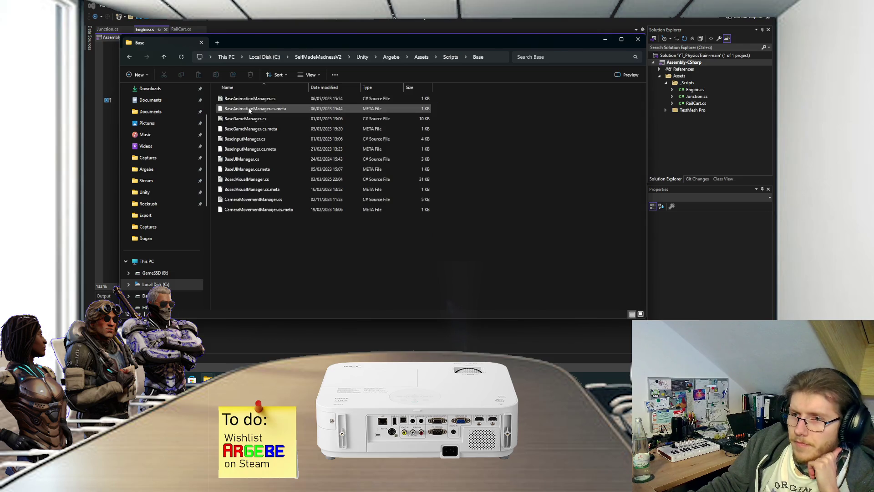
double_click(246, 138)
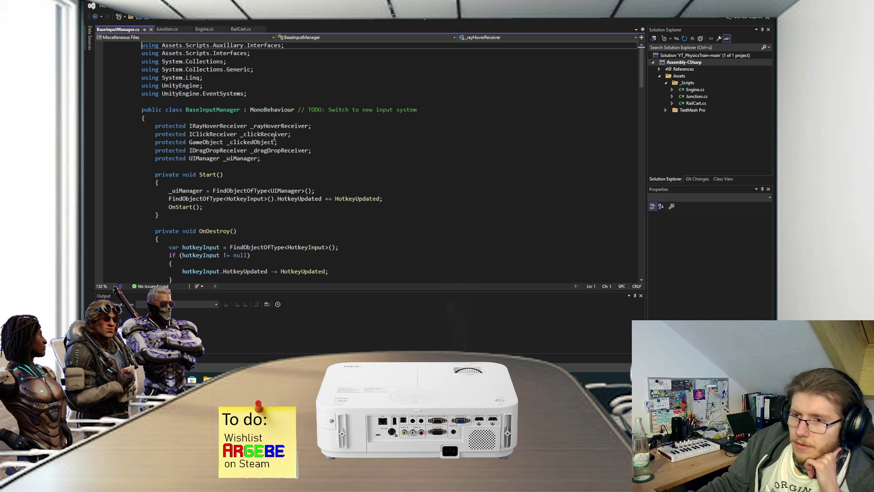
Read through BaseInputManager.cs, close its tab, and return to the Base folder in File Explorer.
scroll(313, 156, down, 1)
scroll(313, 155, down, 3)
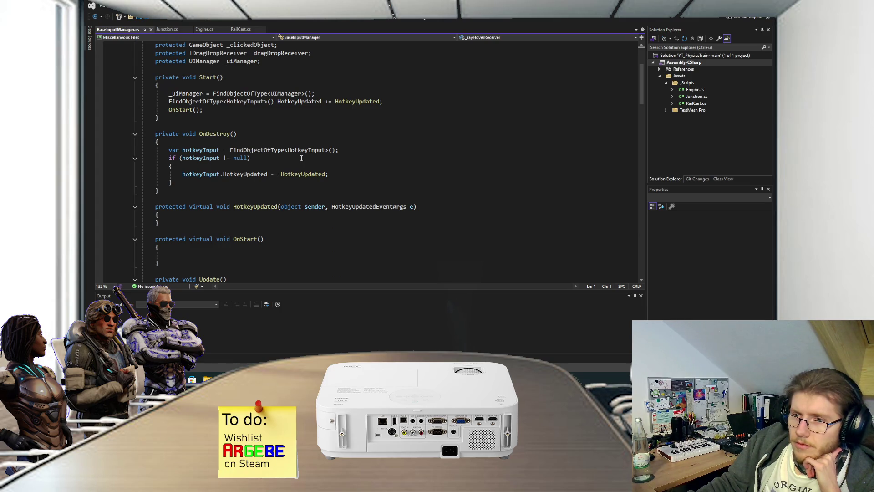
scroll(301, 158, down, 7)
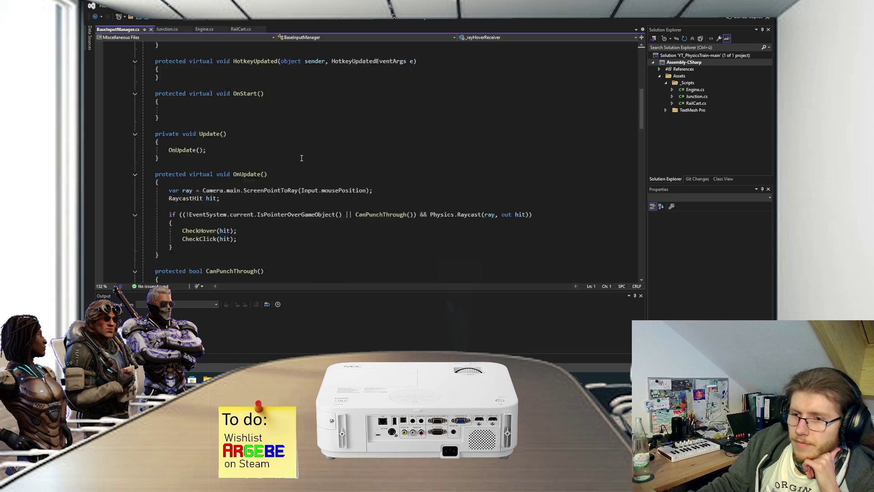
scroll(299, 155, down, 3)
scroll(298, 154, up, 6)
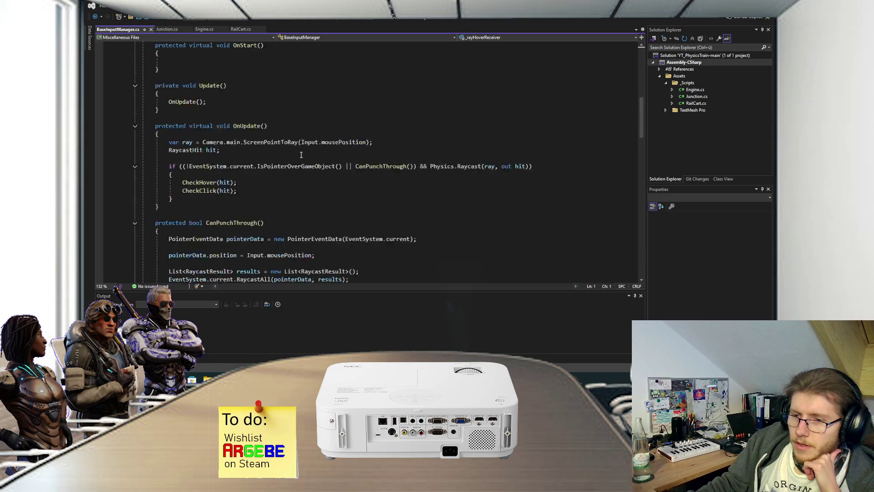
click(151, 30)
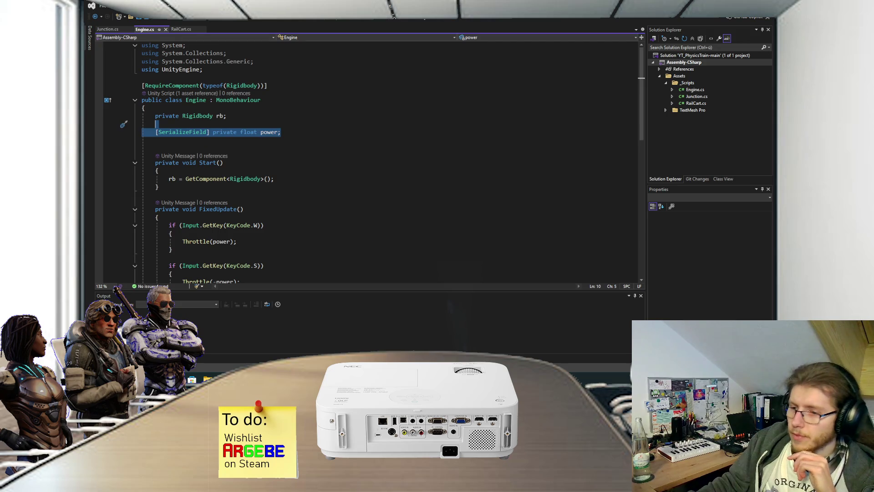
mouse_move(207, 378)
click(263, 334)
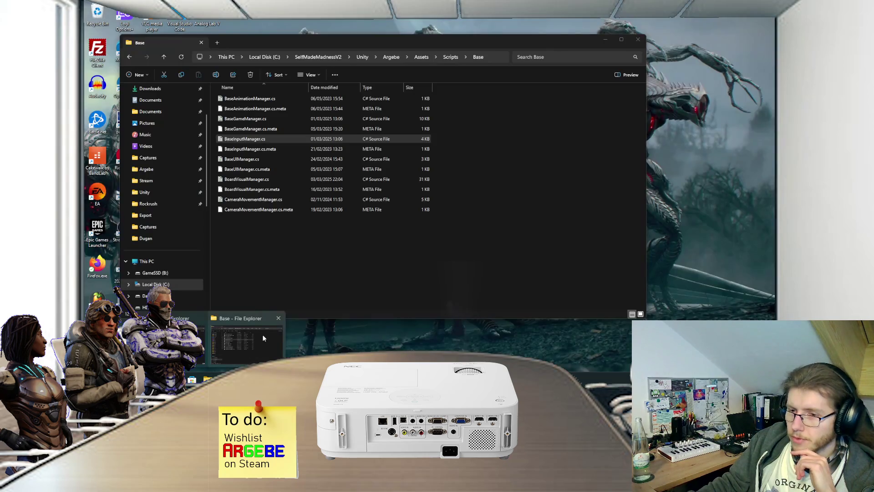
Go from Scripts into the Input folder and open HotkeyInput.cs in Visual Studio.
click(446, 57)
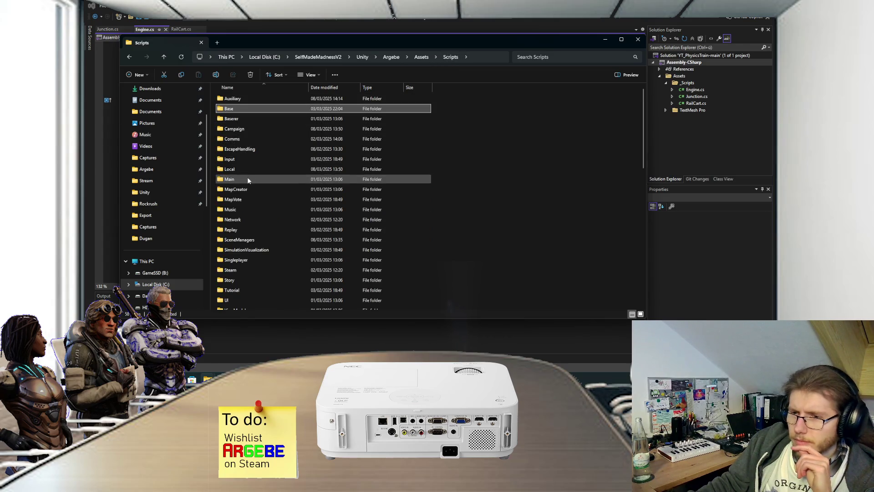
double_click(247, 163)
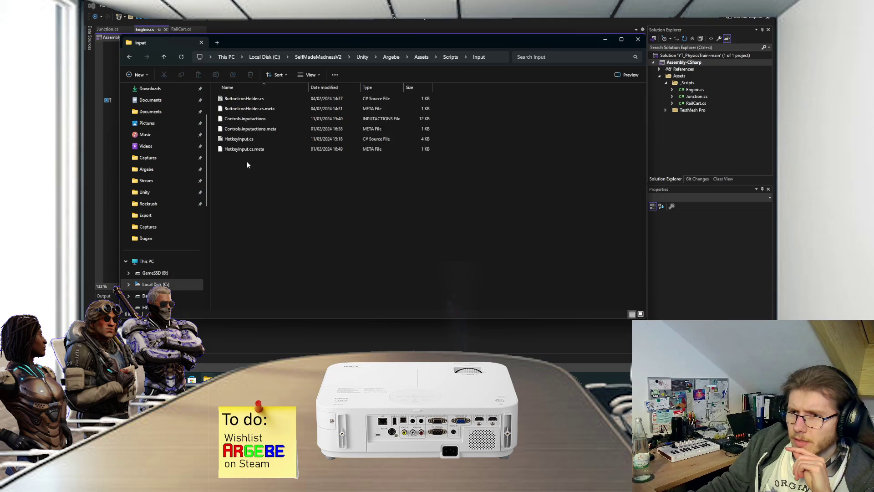
double_click(248, 139)
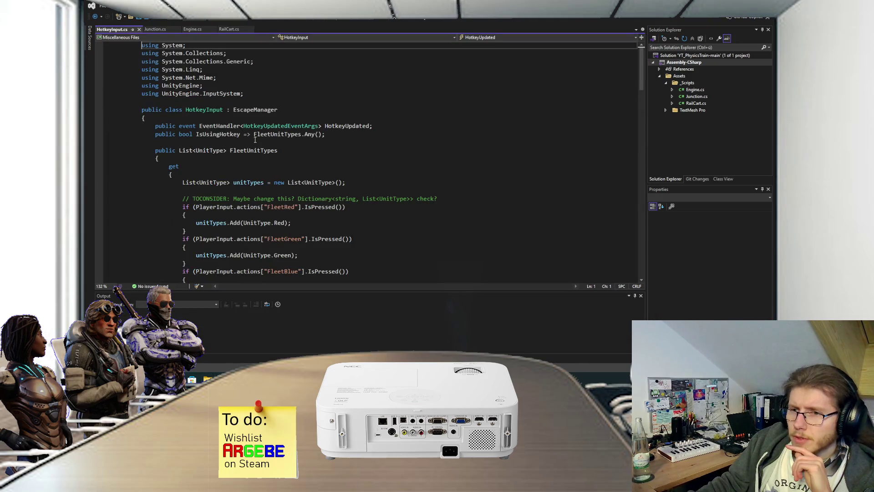
Read through HotkeyInput.cs from the IsUsingHotkey line, close it, and return to the Input folder.
click(333, 134)
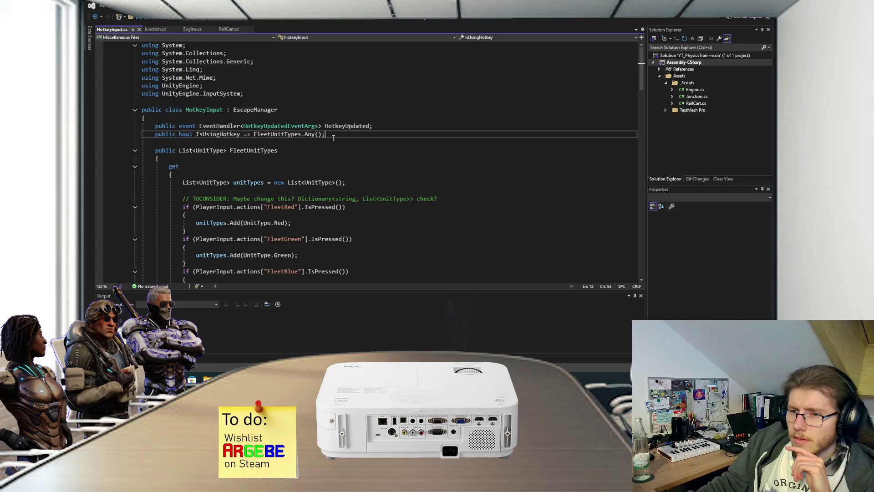
scroll(333, 137, down, 10)
scroll(333, 138, down, 1)
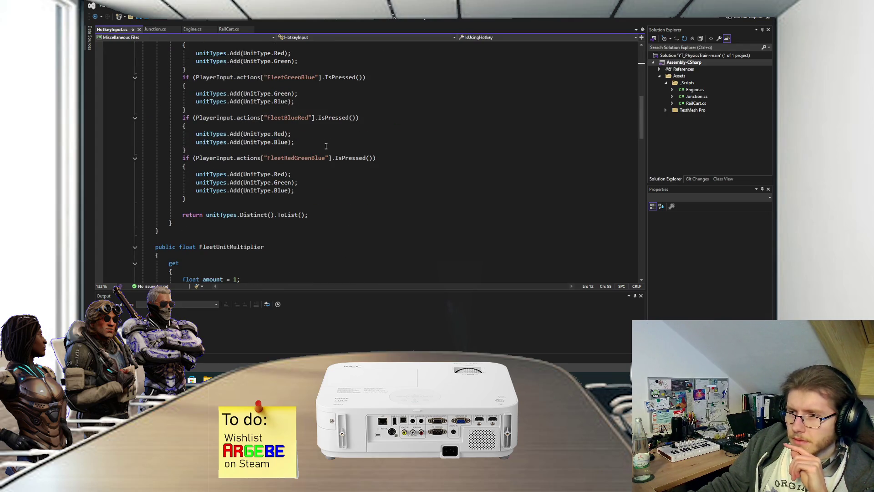
scroll(325, 147, down, 3)
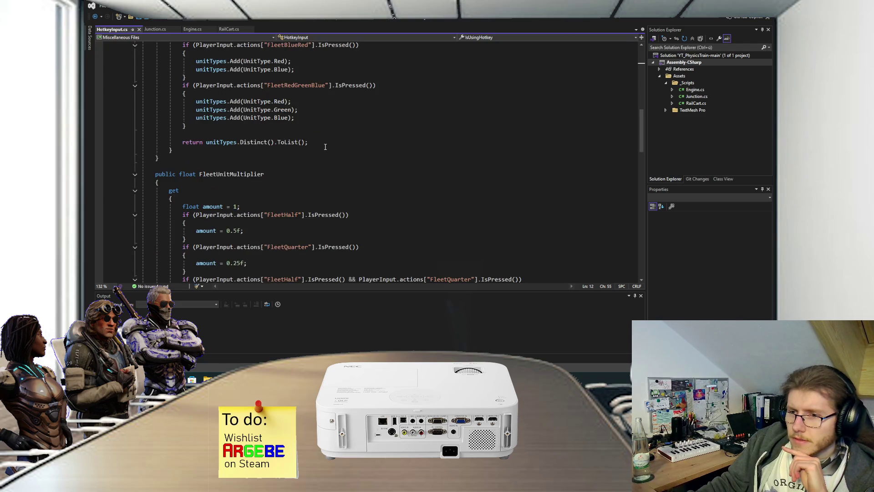
scroll(325, 147, down, 3)
scroll(325, 147, down, 8)
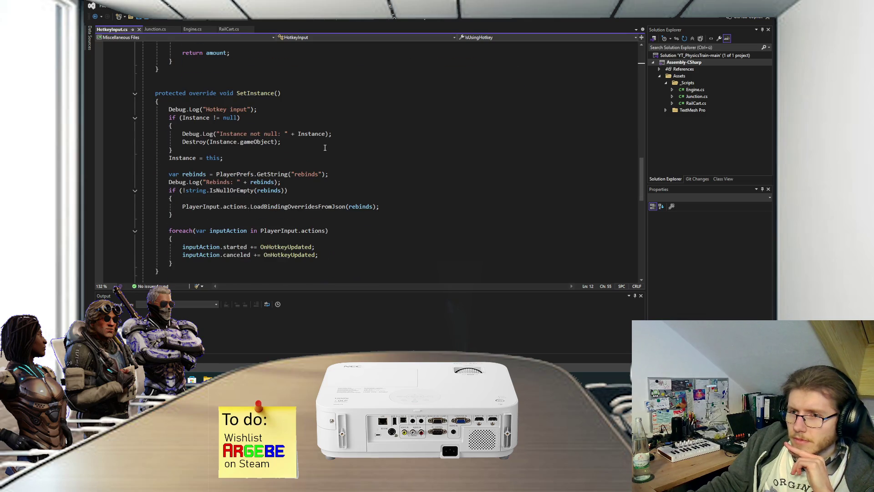
scroll(325, 148, down, 5)
scroll(325, 148, down, 5)
scroll(280, 157, up, 15)
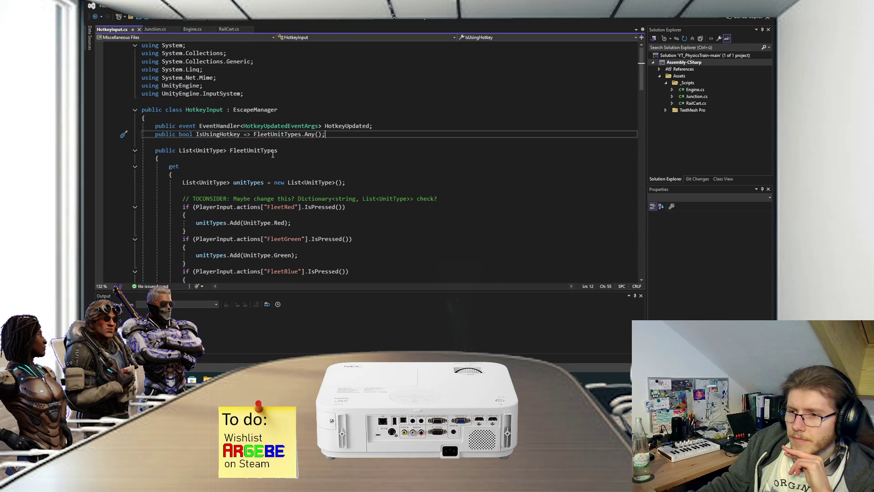
scroll(278, 157, down, 15)
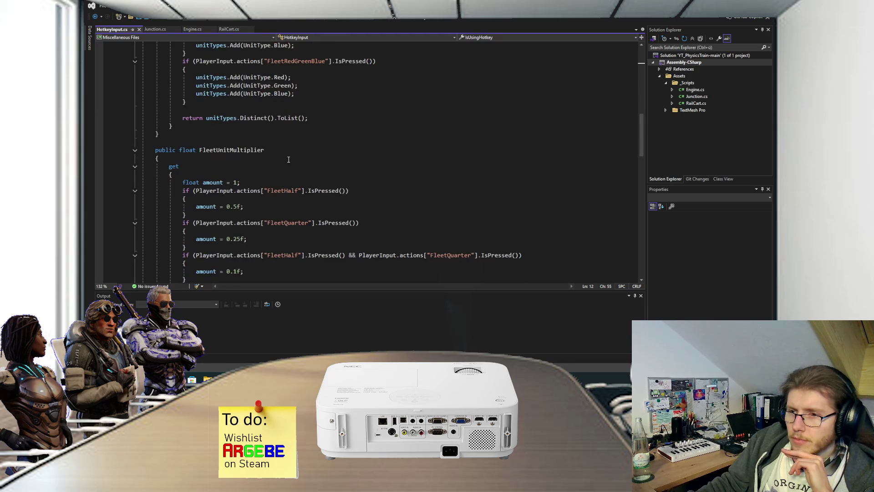
scroll(288, 160, down, 9)
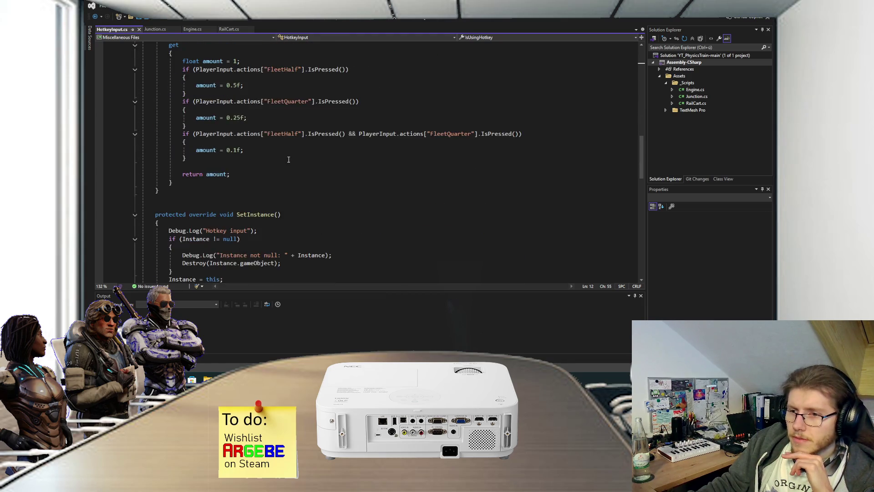
click(139, 30)
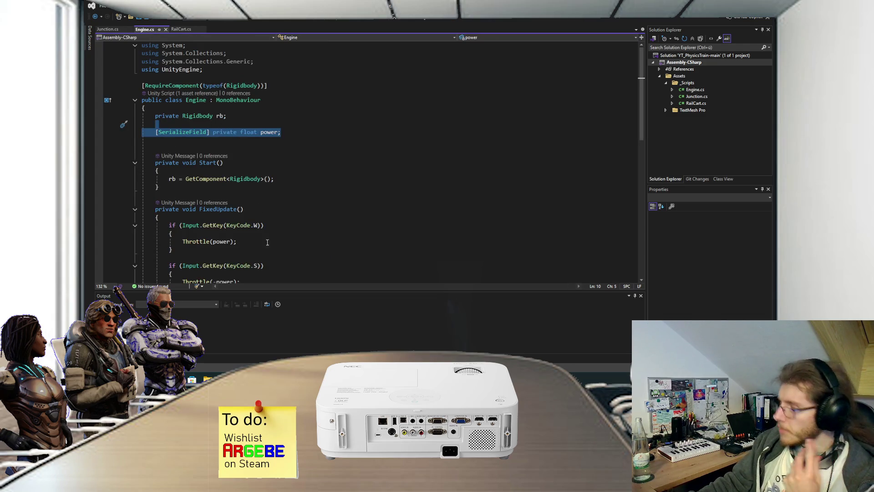
mouse_move(207, 379)
click(245, 346)
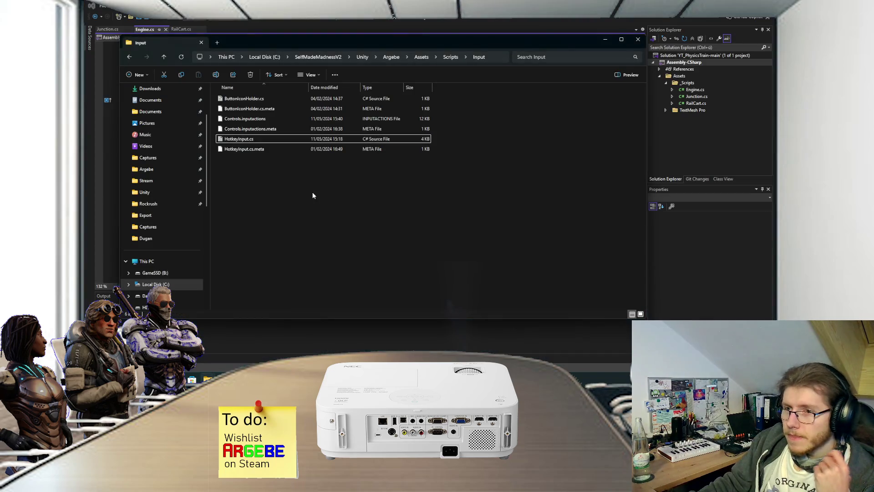
Open CameraMovementManager.cs from Scripts/Base after briefly entering the Baserer folder.
click(450, 57)
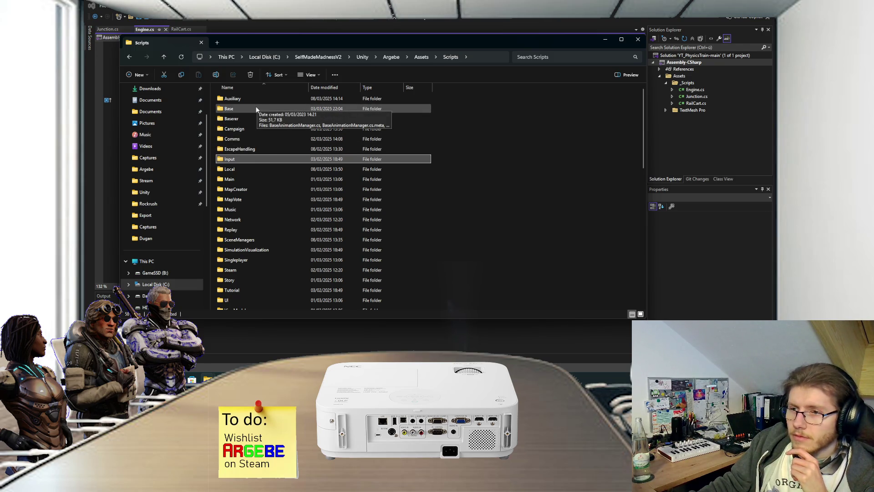
click(249, 120)
double_click(249, 118)
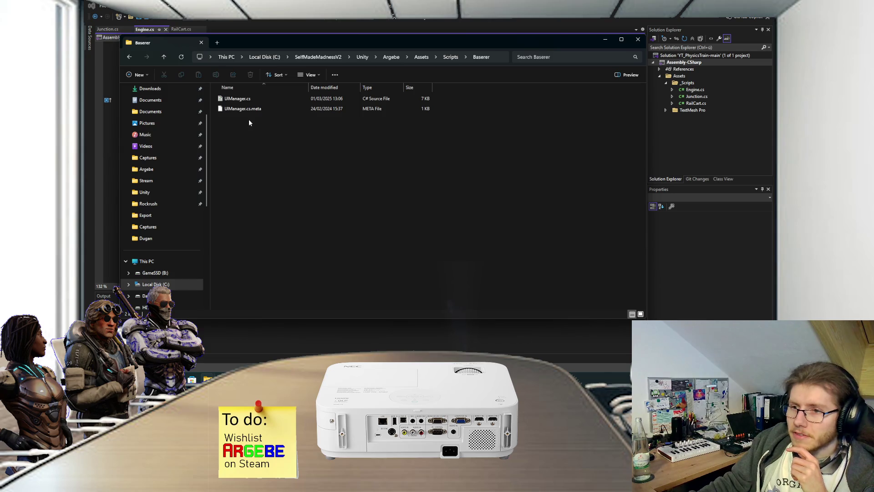
key(alt+Left)
double_click(248, 109)
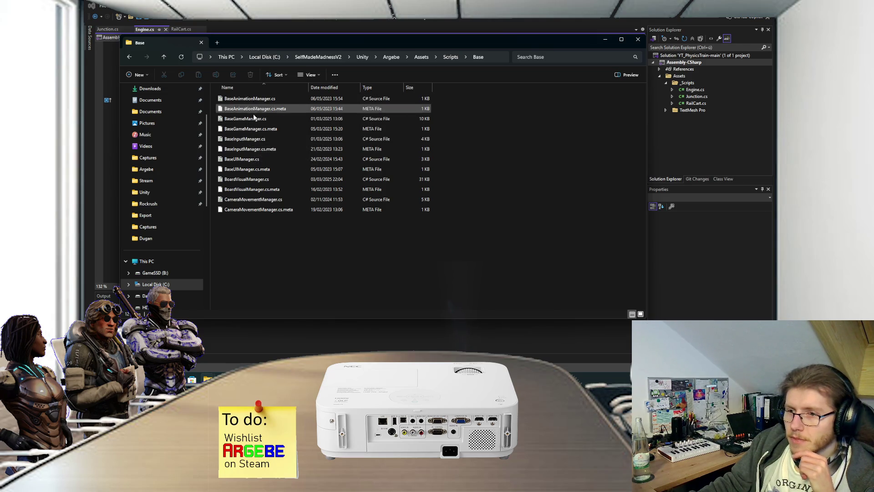
click(254, 201)
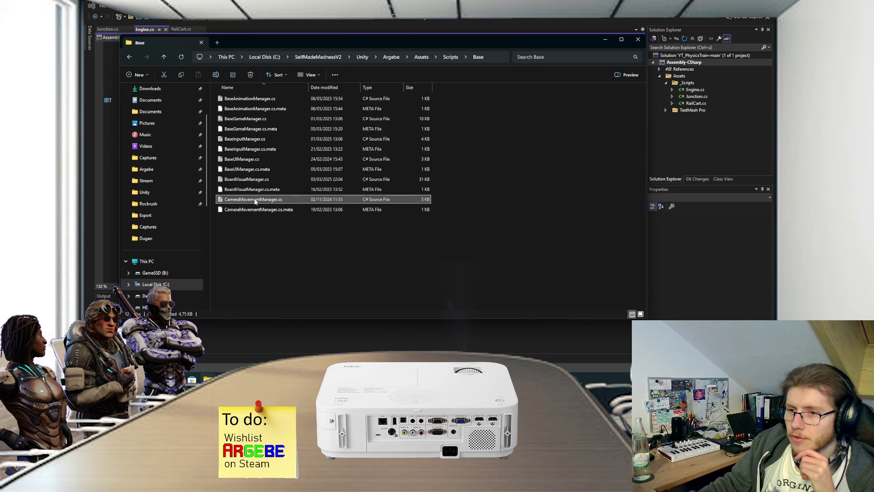
double_click(254, 200)
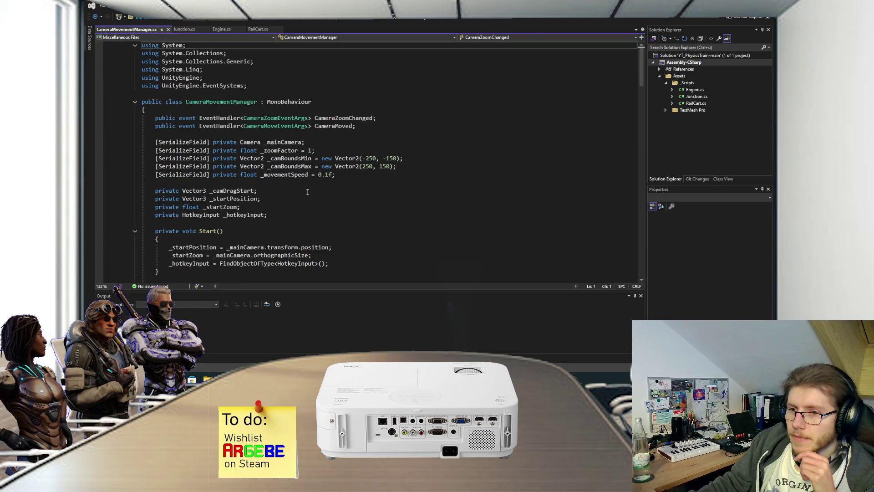
Inspect the ReadValue call in CheckCameraMovement of CameraMovementManager.cs, then return to Junction.cs.
scroll(288, 206, down, 3)
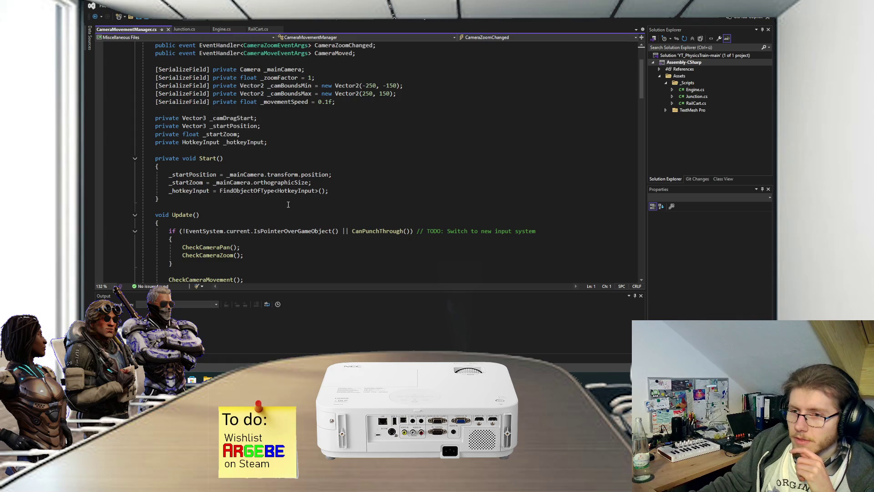
scroll(286, 184, down, 8)
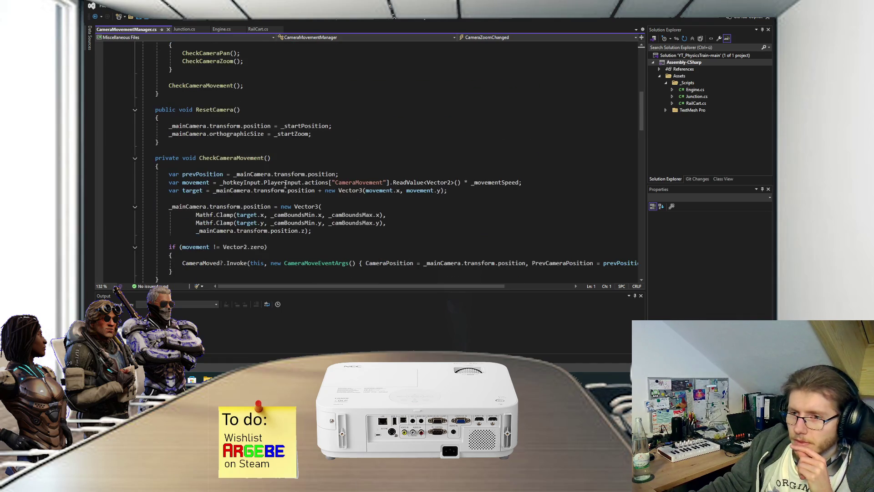
scroll(286, 185, down, 15)
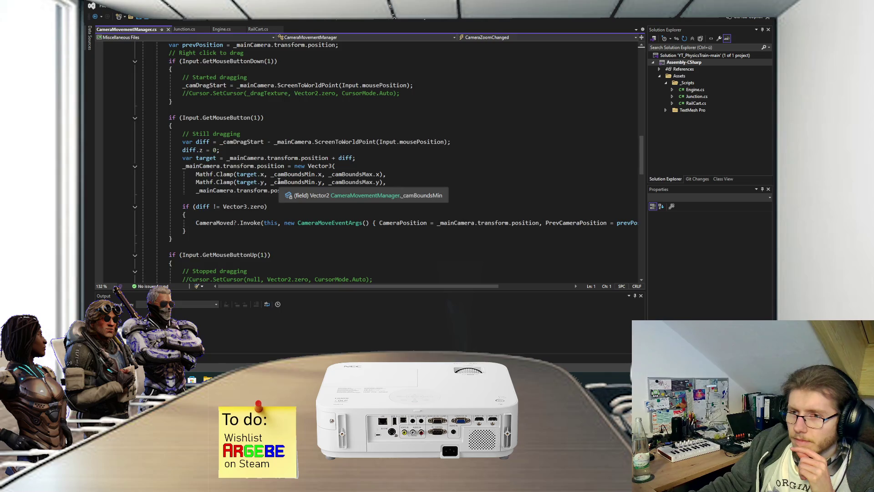
scroll(279, 181, down, 5)
scroll(279, 181, up, 10)
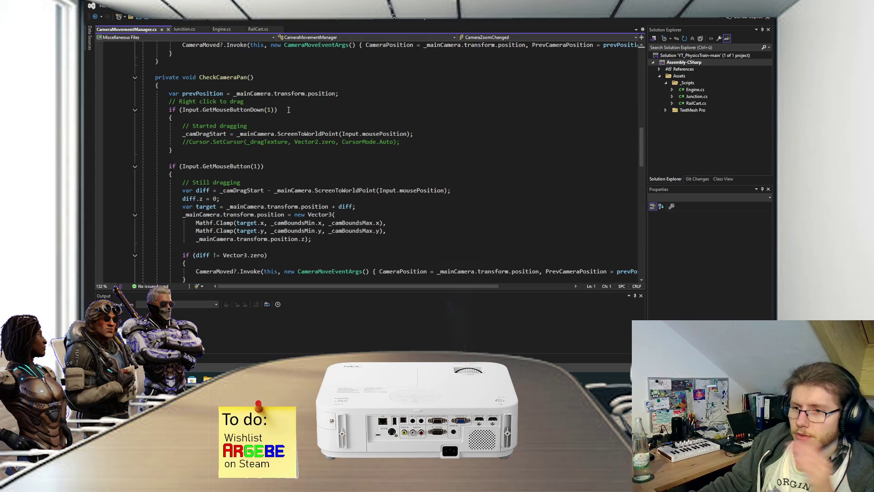
scroll(281, 146, up, 6)
scroll(282, 150, up, 1)
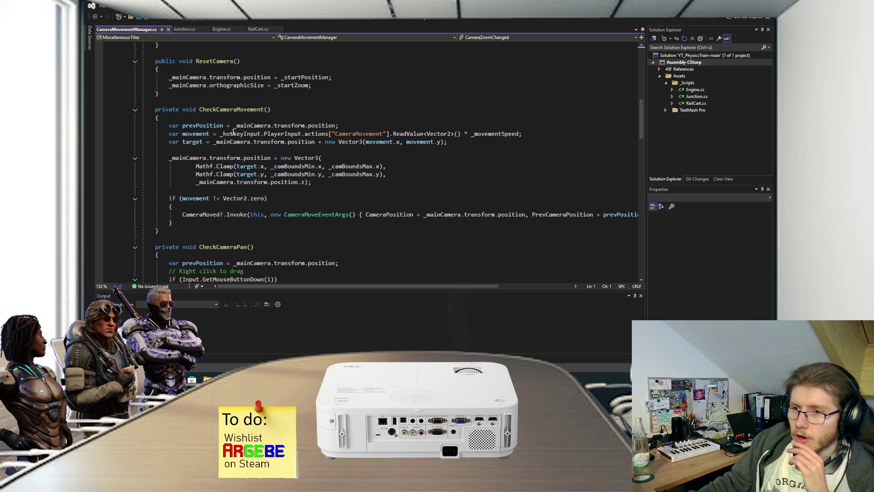
click(313, 133)
click(404, 134)
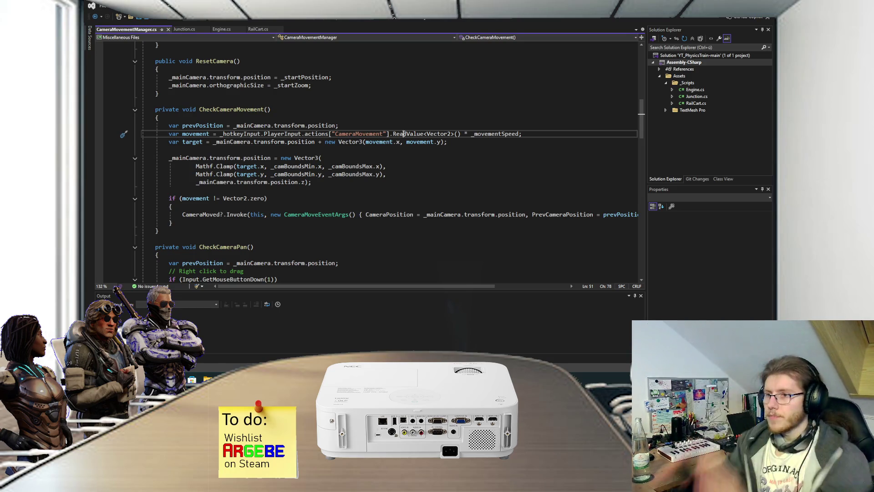
click(187, 29)
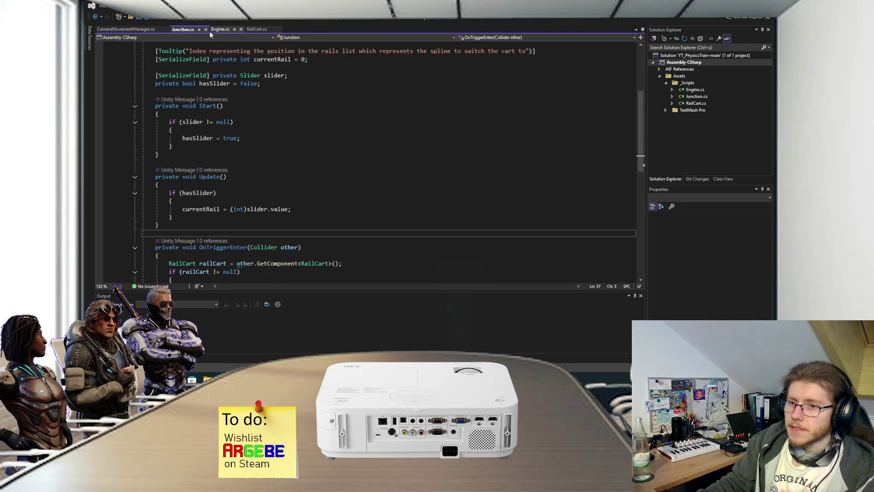
Close CameraMovementManager.cs and switch to the RailYards project's EngineScript.cs.
click(166, 29)
mouse_move(366, 380)
click(407, 348)
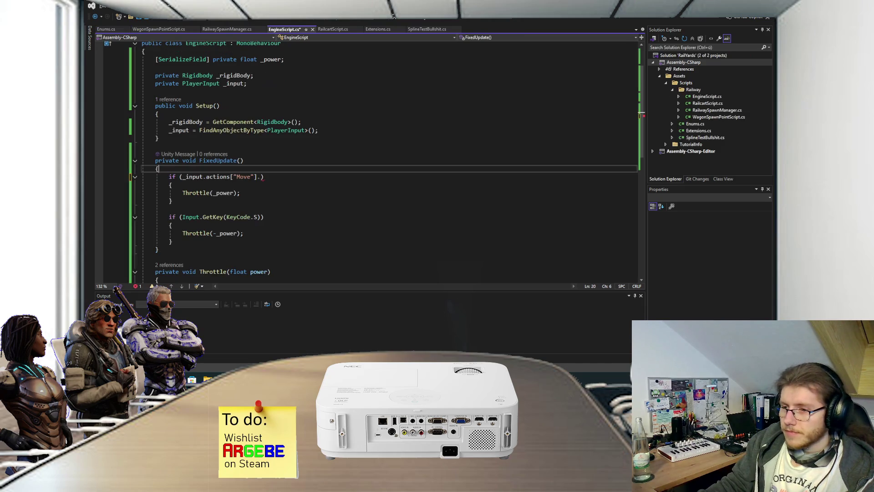
Append ReadValue<Vector2>() to the Move action in FixedUpdate's first if condition.
scroll(261, 123, up, 2)
click(264, 225)
text(Read)
key(Tab)
text(<)
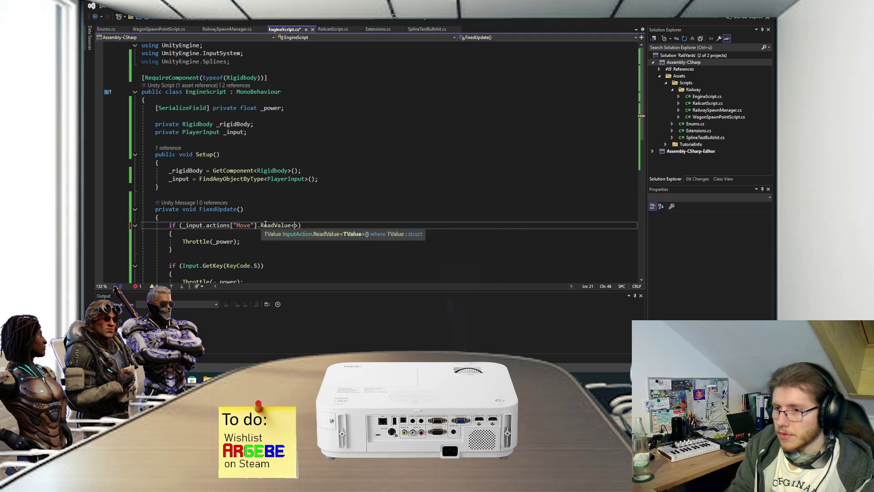
text(Vector2>())
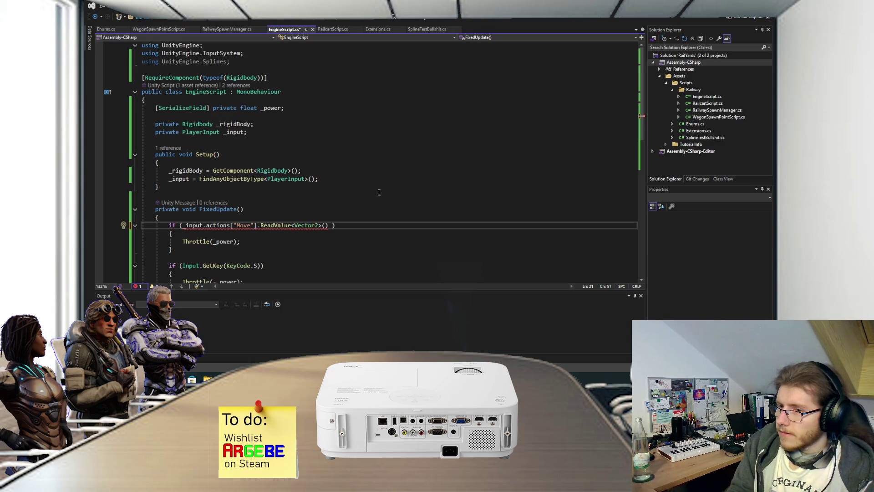
key(BackSpace)
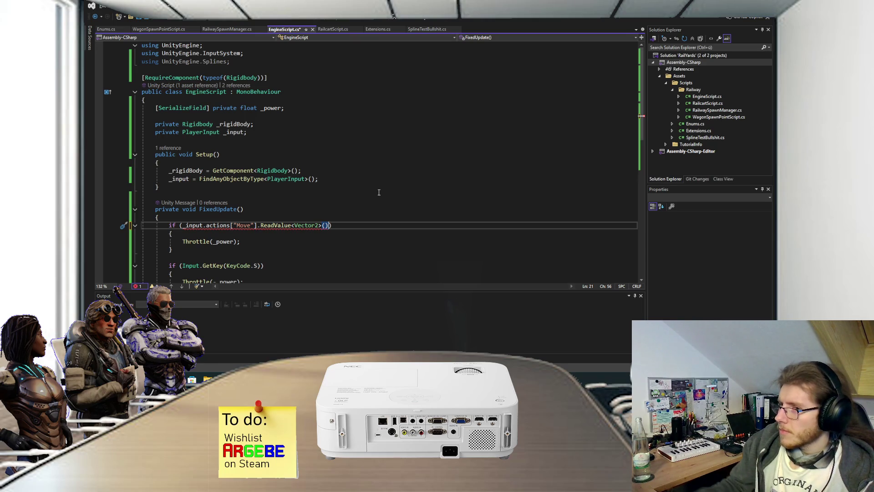
Delete the Move input expression from the first if condition, leaving it empty.
scroll(364, 191, down, 3)
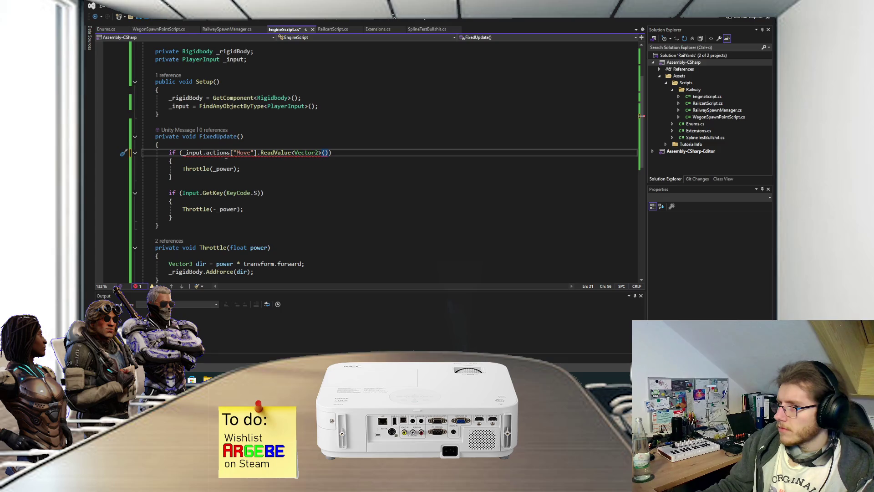
drag(183, 152, 328, 155)
key(Delete)
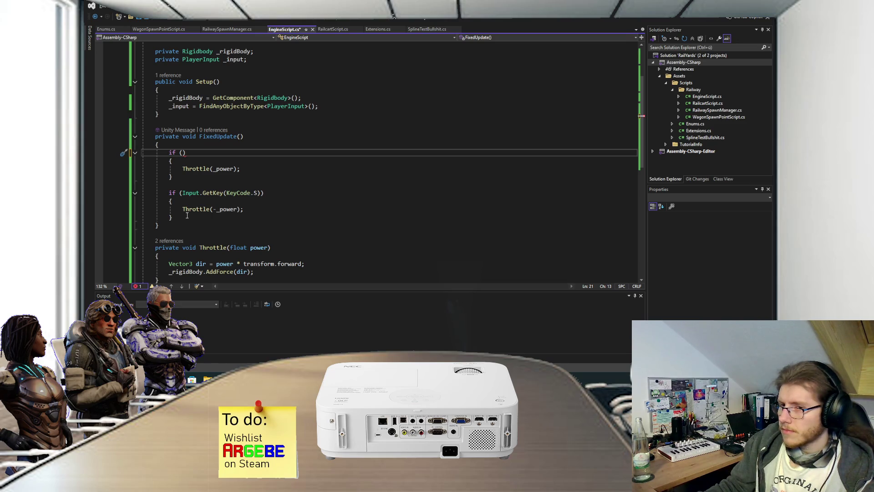
drag(186, 217, 169, 153)
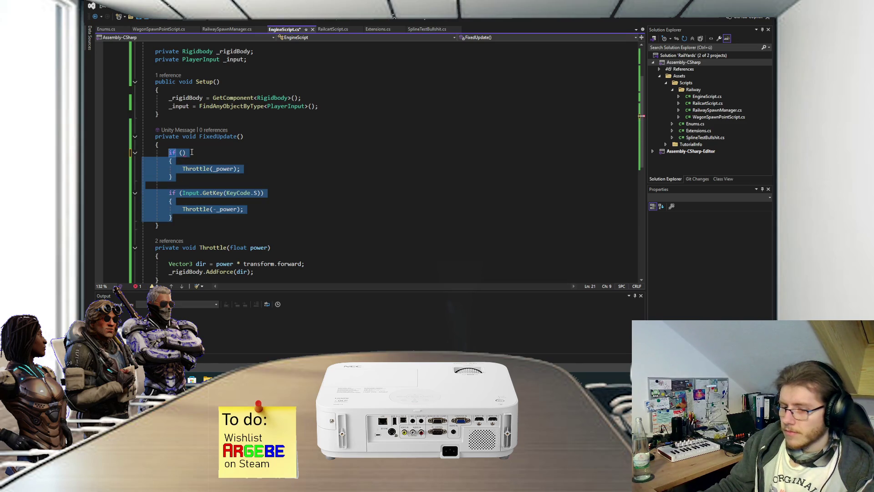
Replace both if blocks with var throttleValue = _input.actions["Move"].ReadValue<Vector2>(); and save.
text(var movementVal)
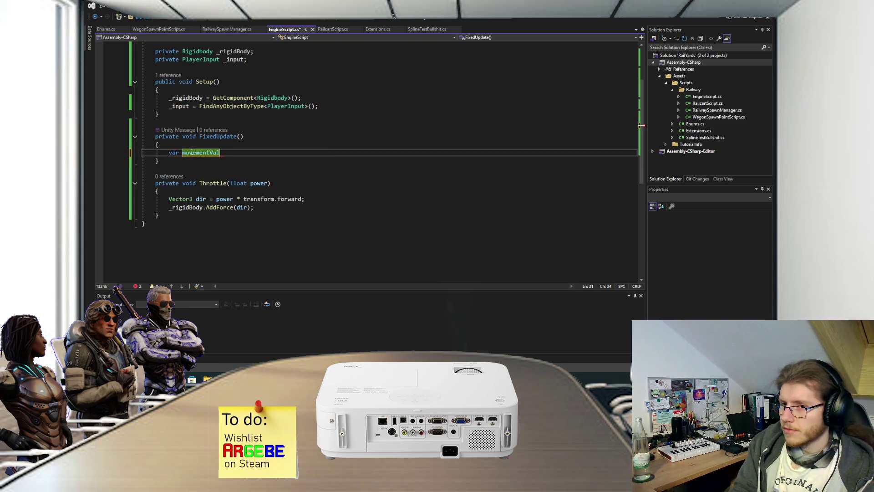
key(BackSpace)
key(BackSpace)
key(BackSpace)
key(BackSpace)
key(BackSpace)
key(BackSpace)
text(throttleValue)
key(Tab)
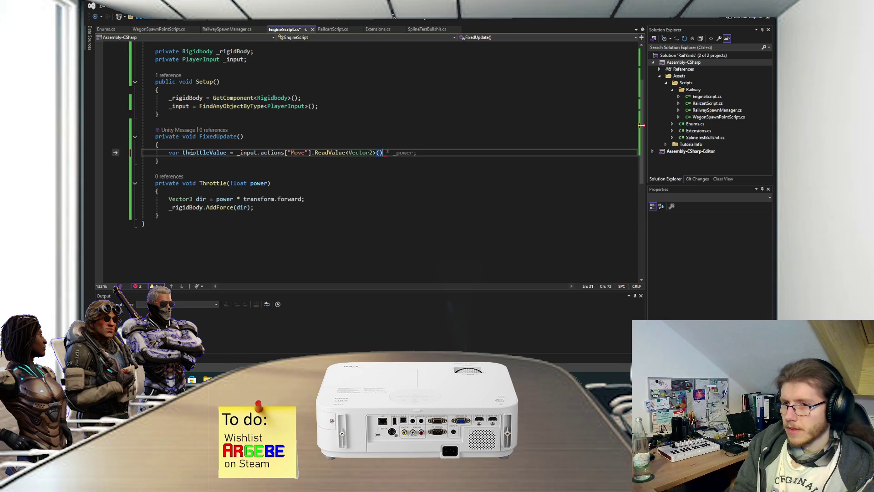
text(;)
key(ctrl+s)
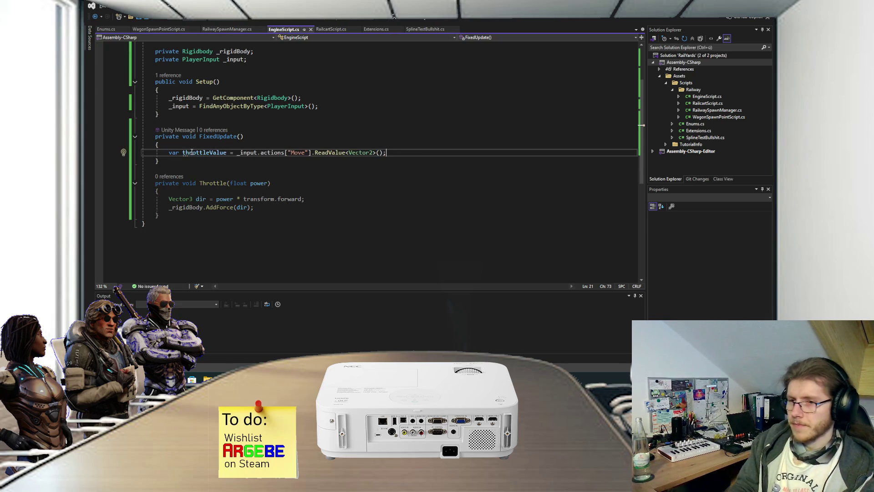
scroll(278, 114, up, 3)
Rename the _power field to _maxPower with a default value of 15 and save.
click(262, 109)
key(ctrl+r)
key(ctrl+r)
text(_ma)
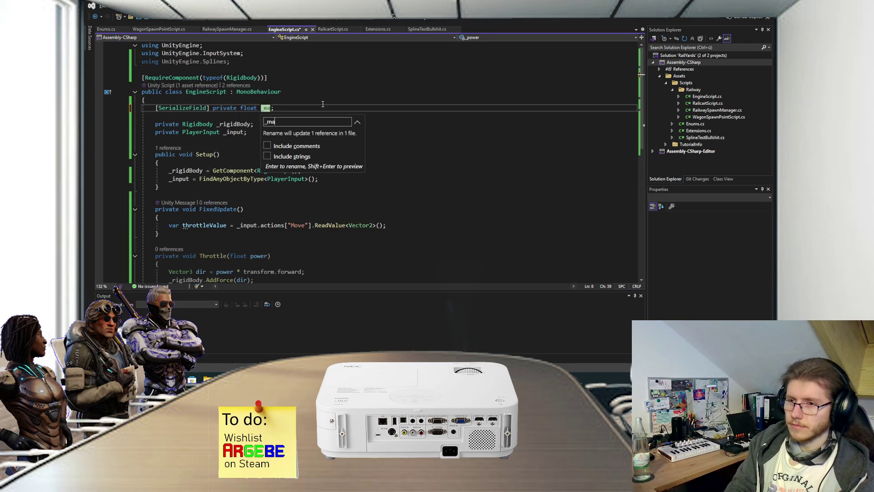
text(xPower = 15)
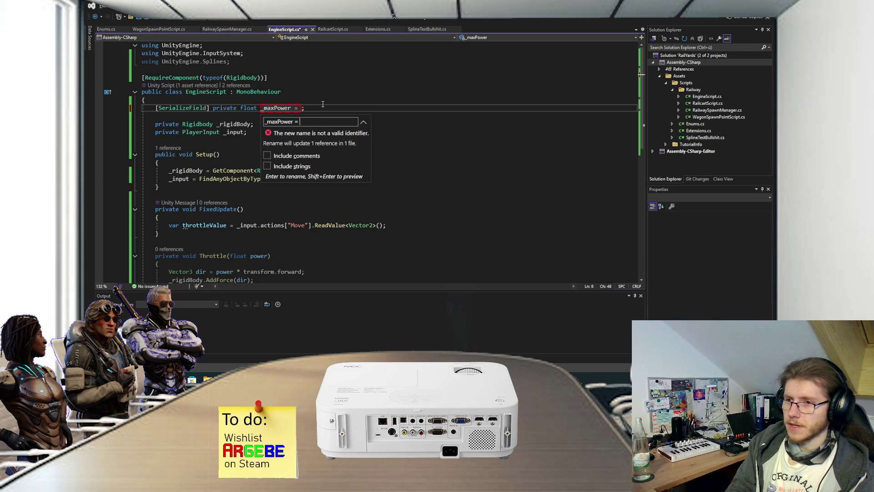
key(BackSpace)
key(BackSpace)
key(BackSpace)
key(Return)
text(= 15)
key(ctrl+s)
Insert a blank line below the throttleValue declaration in FixedUpdate.
scroll(316, 137, down, 6)
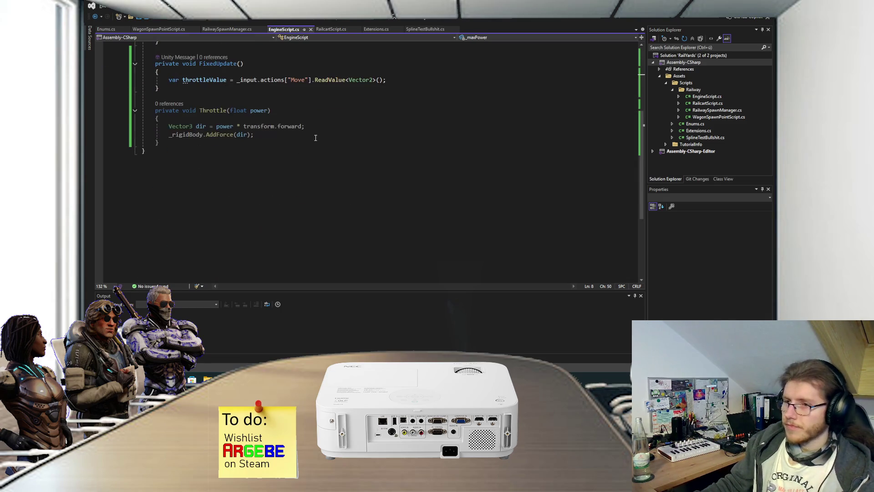
scroll(316, 138, up, 4)
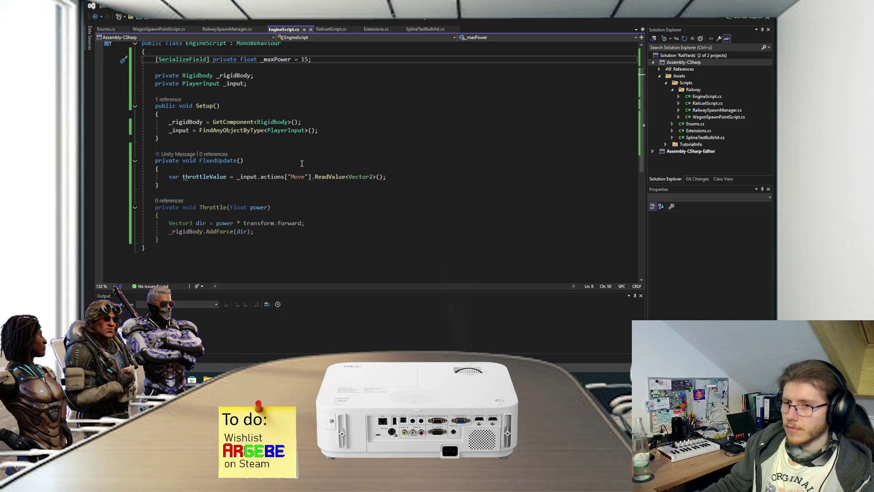
click(398, 176)
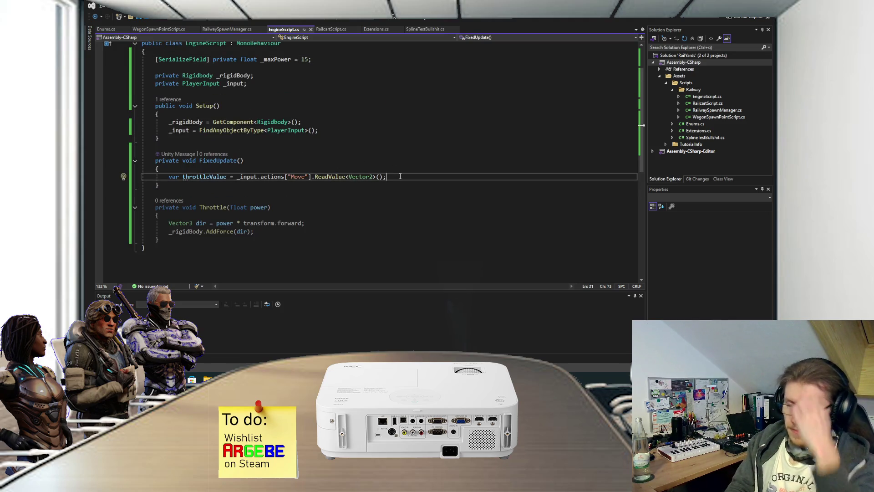
key(Return)
key(Return)
Add an if (throttleValue.y != 0) block in FixedUpdate and save.
text(if)
key(Tab)
key(Tab)
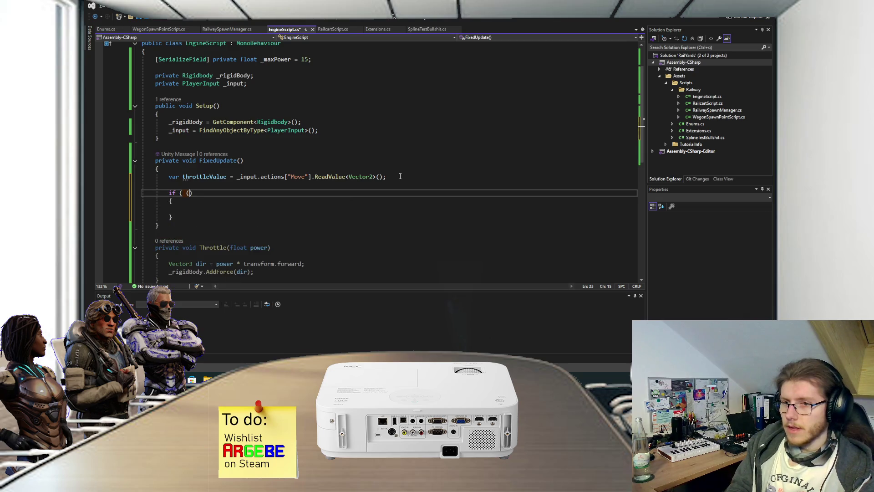
key(Delete)
text(thr)
key(Tab)
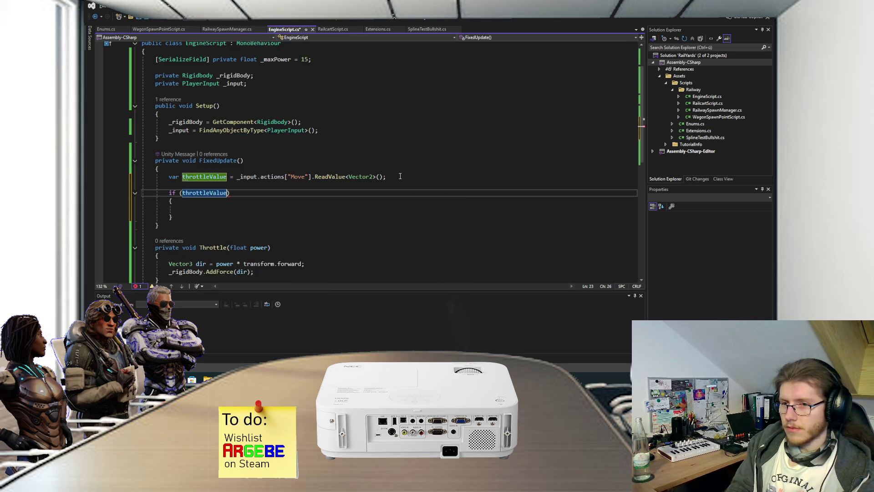
text(.y)
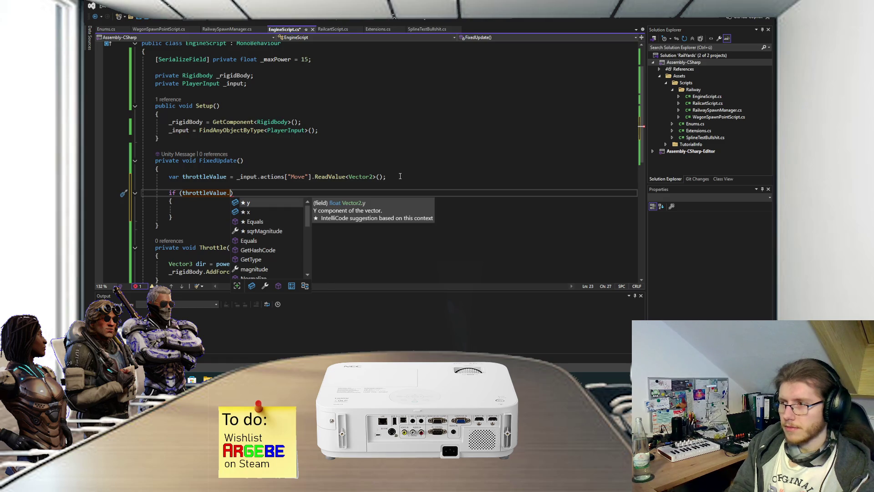
text( != 0))
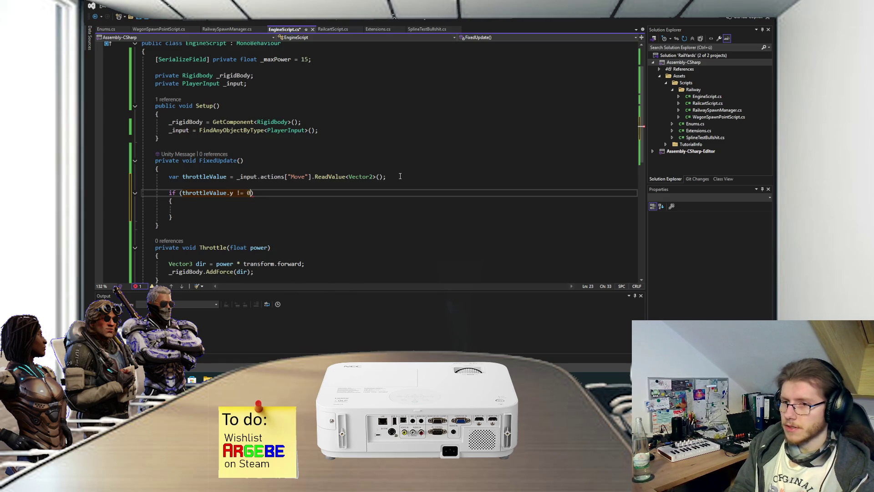
key(Down)
key(Down)
key(ctrl+s)
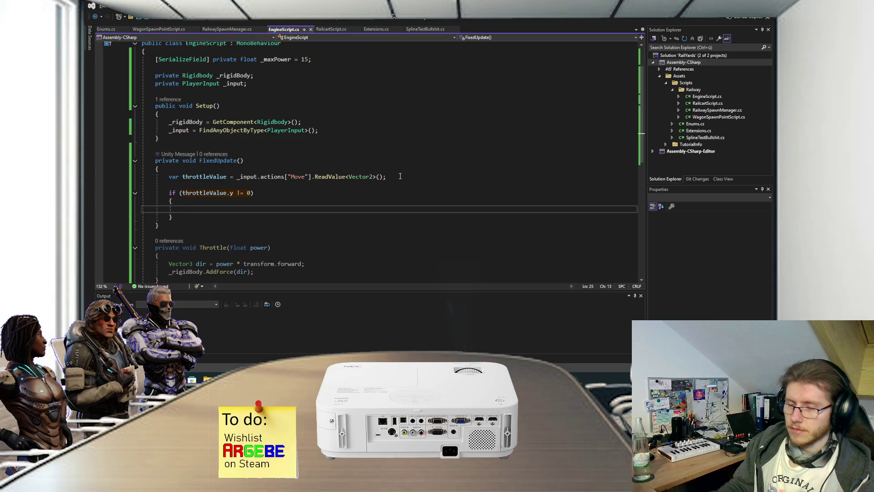
Add the comment '// TODO: Add deadzone maybe' after the if condition and save.
scroll(299, 192, down, 1)
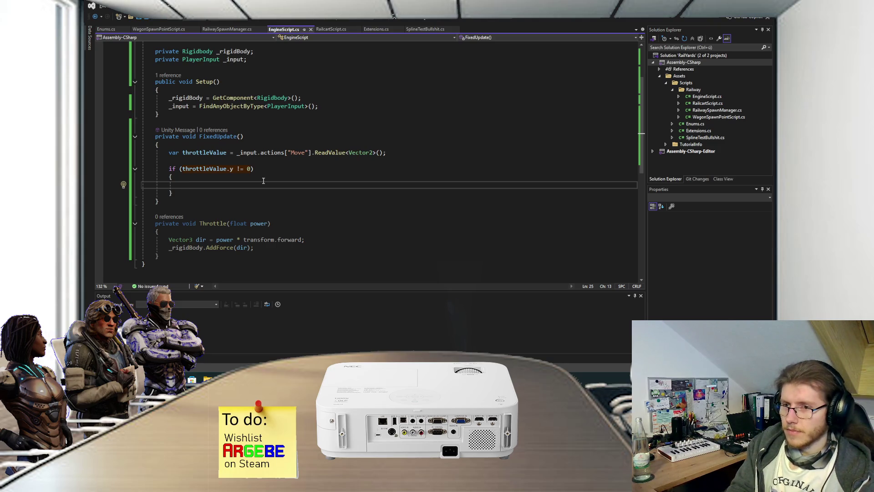
click(270, 169)
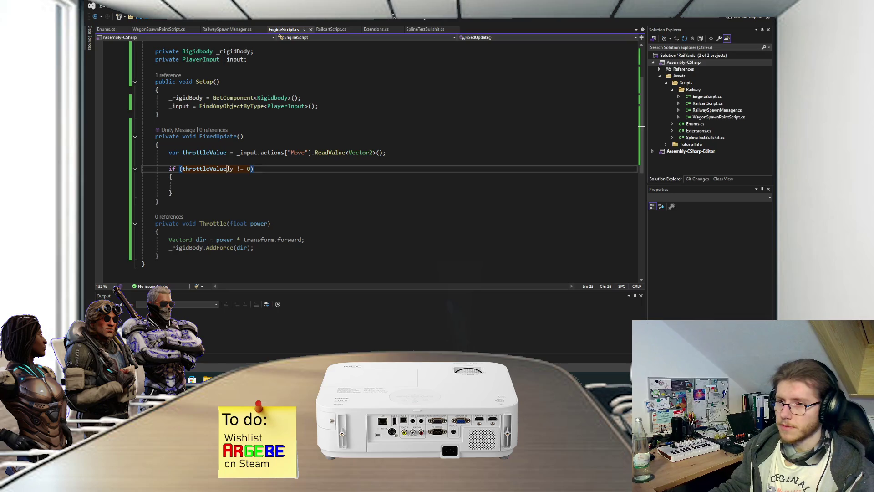
text(// TODO: Add dead)
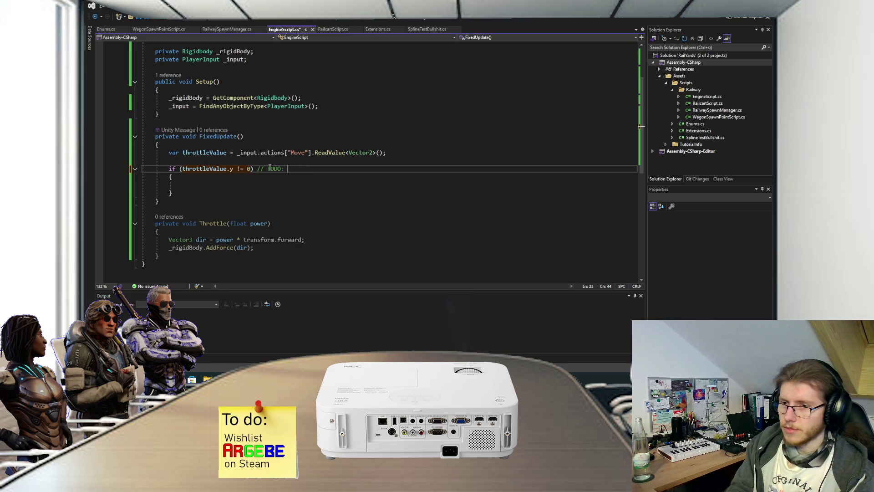
text(zone maybe)
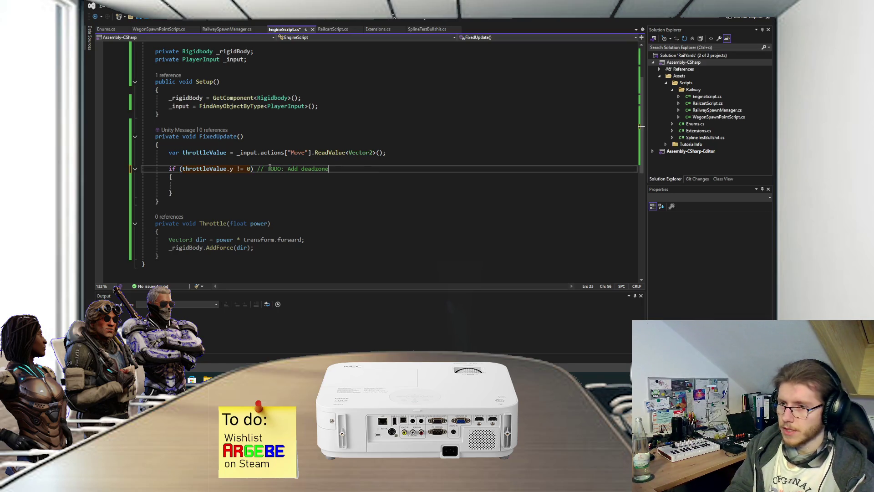
key(ctrl+s)
Call Throttle(_maxPower * throttleValue.y) inside the if block, then select the block.
key(Down)
key(Down)
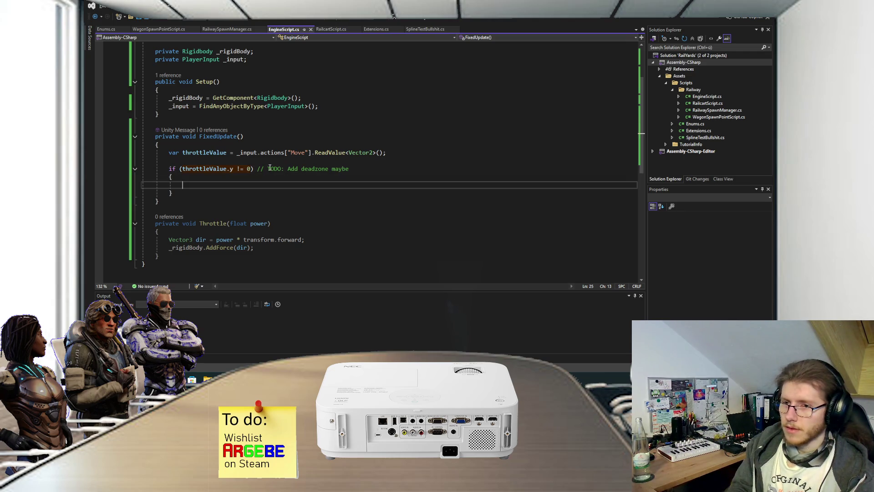
text(Throttle()
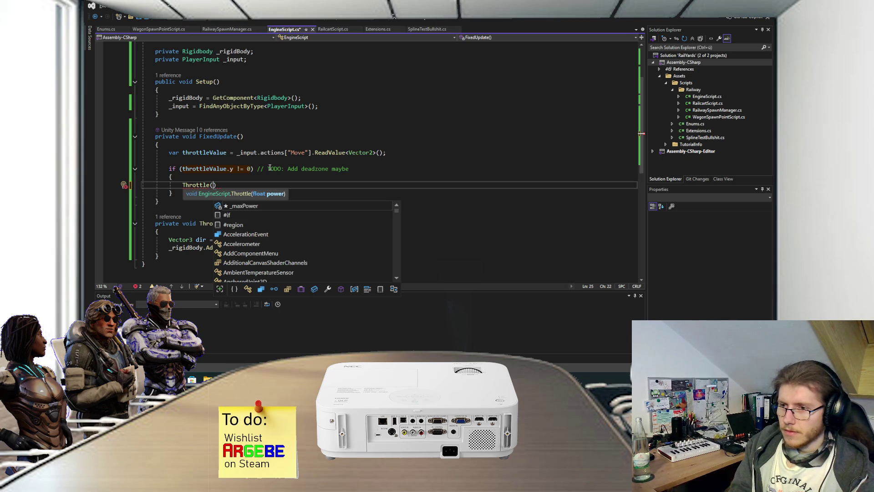
key(Tab)
text(* )
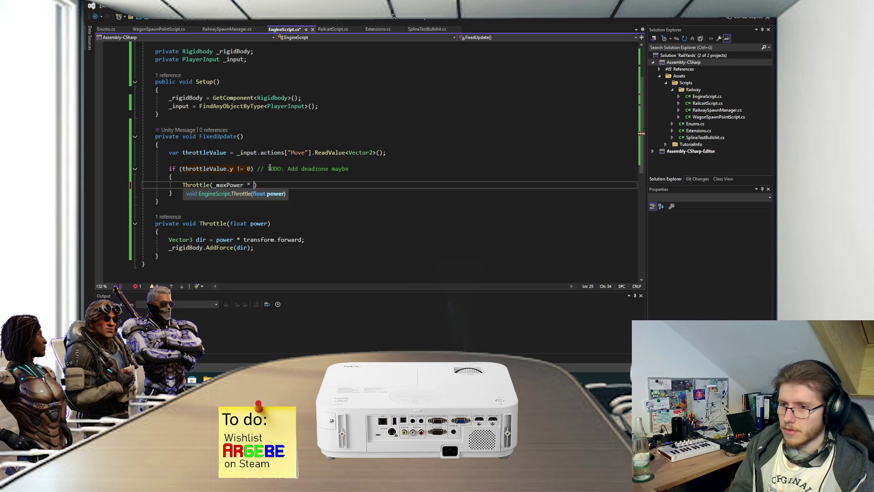
text(thr)
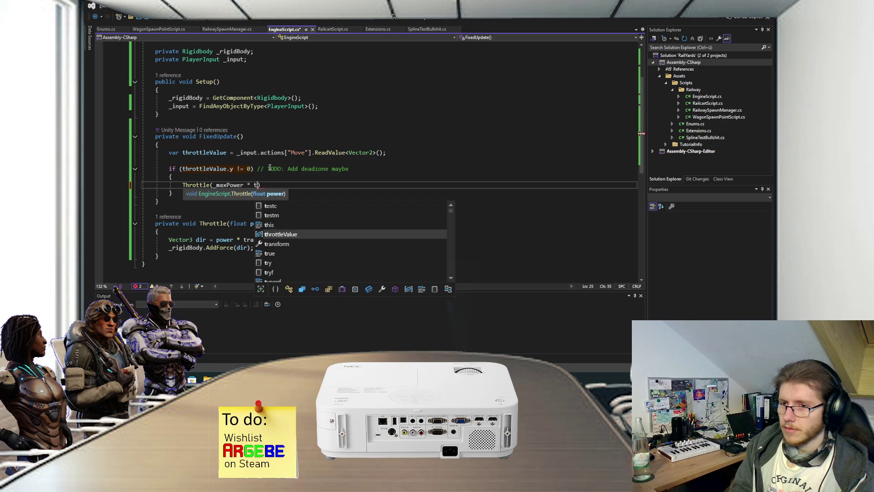
key(Tab)
key(ctrl+s)
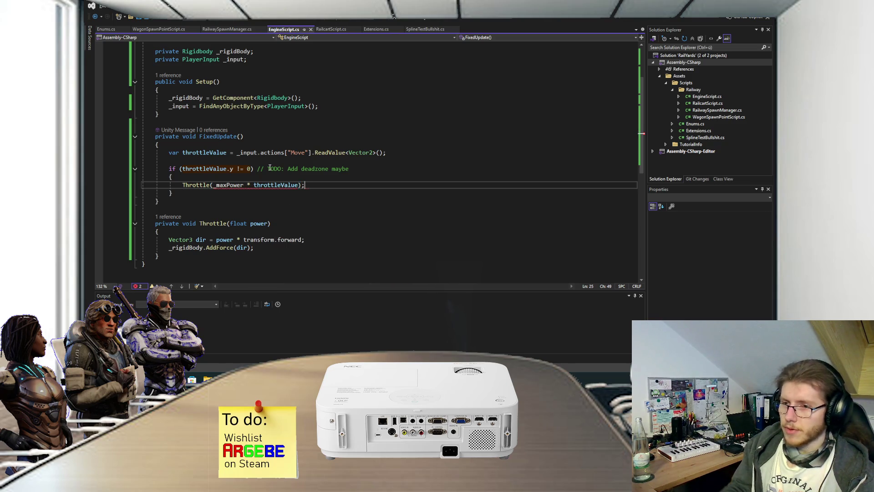
click(299, 185)
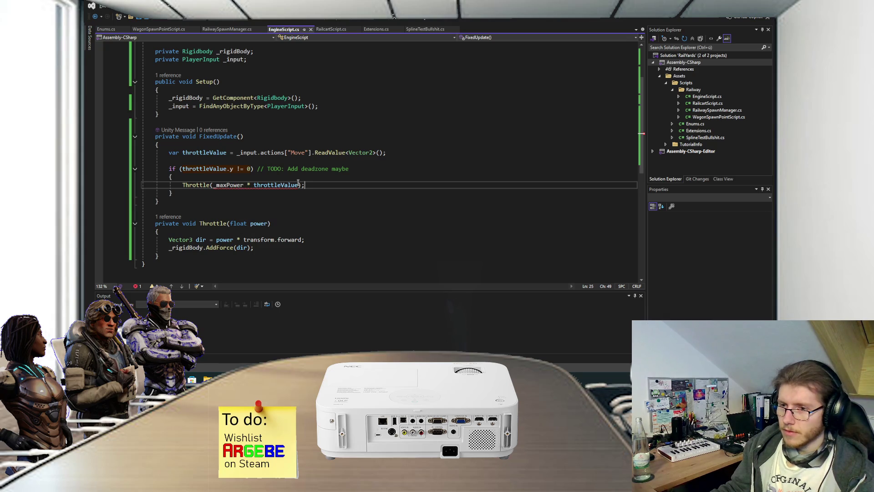
text(.y)
click(330, 182)
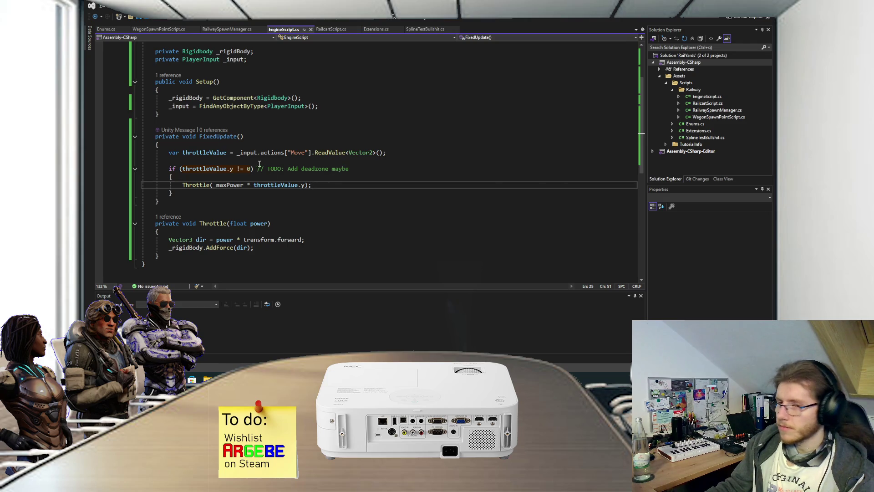
click(177, 170)
key(shift+Down)
key(shift+Down)
key(shift+Down)
Comment out the throttle if block, add Debug.Log(throttleValue); above it, and save the script.
key(ctrl+k)
key(ctrl+c)
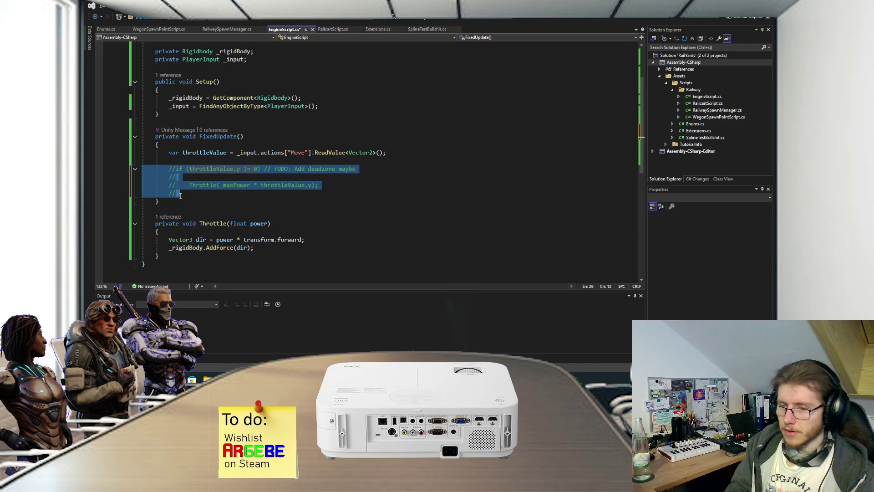
click(191, 159)
text(Deb)
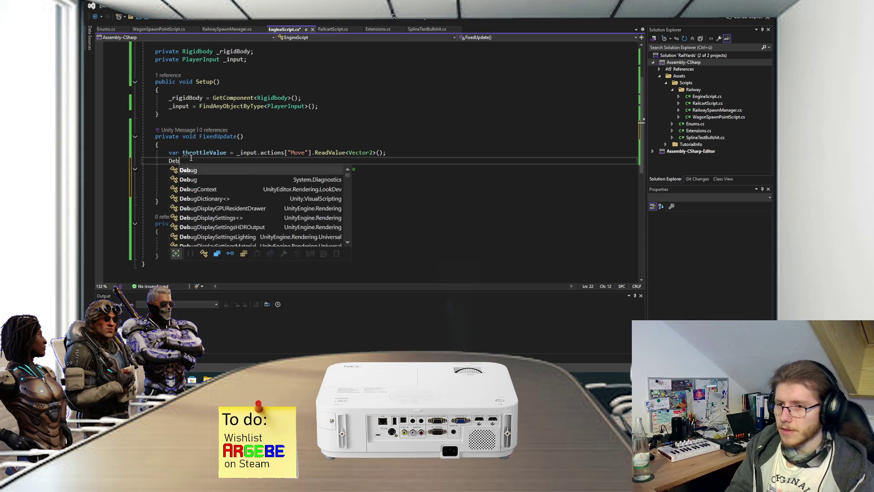
text(ug.Log(throttleValue))
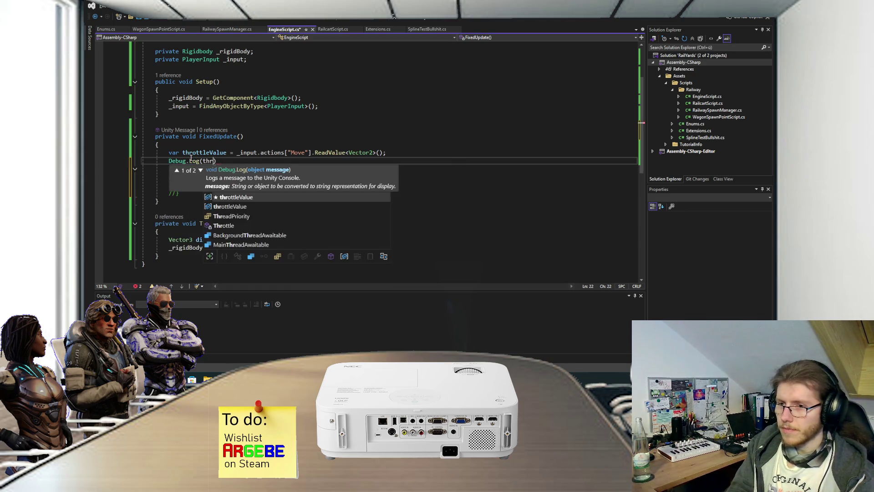
text(;)
key(ctrl+s)
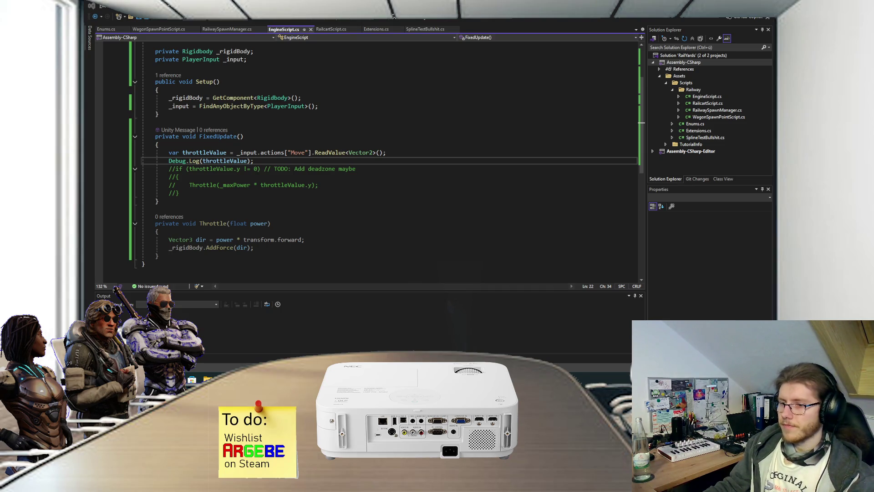
Run the railway scene in play mode with the Scene view and Console showing.
click(389, 339)
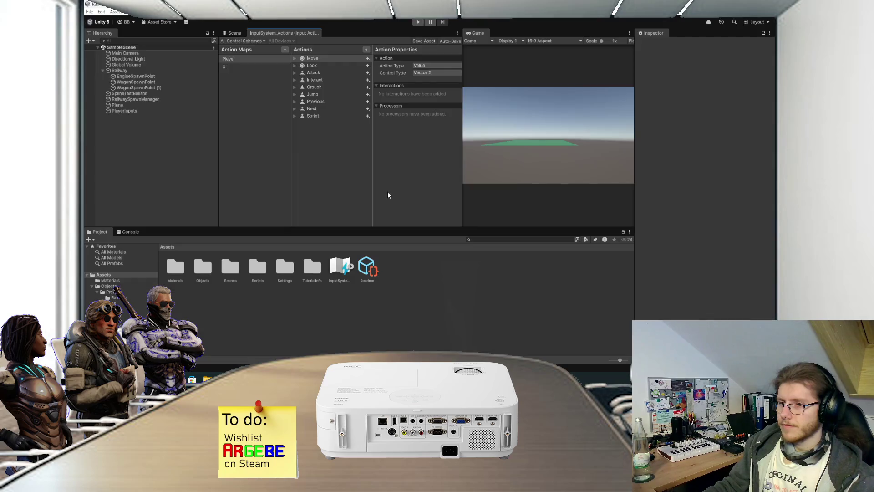
click(235, 34)
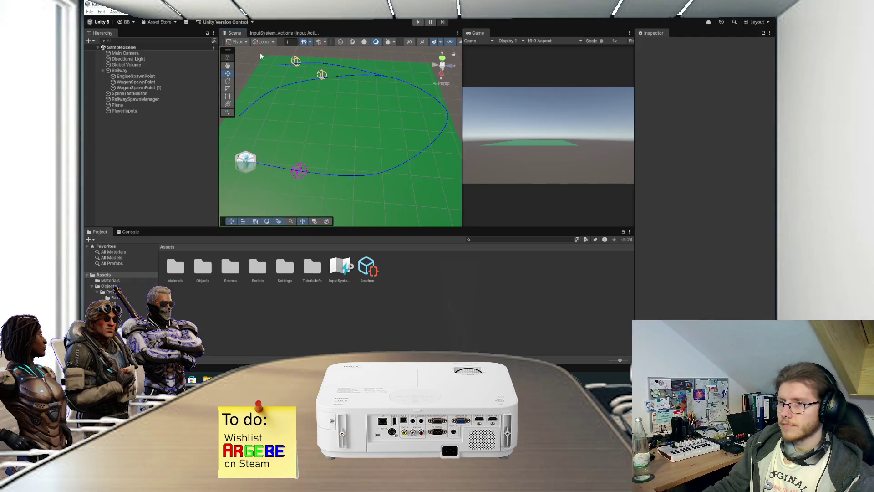
click(132, 231)
click(423, 23)
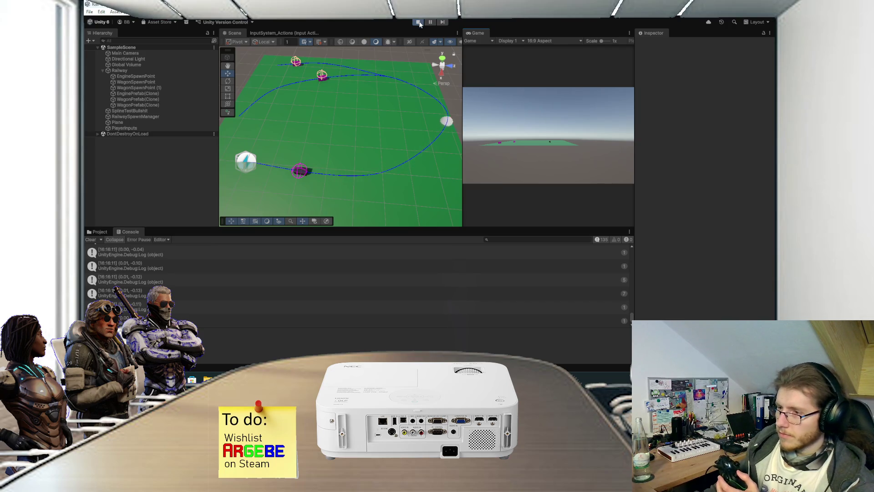
Check the latest logged throttleValue entries in the Console, then stop play mode.
scroll(434, 289, up, 3)
scroll(433, 289, up, 3)
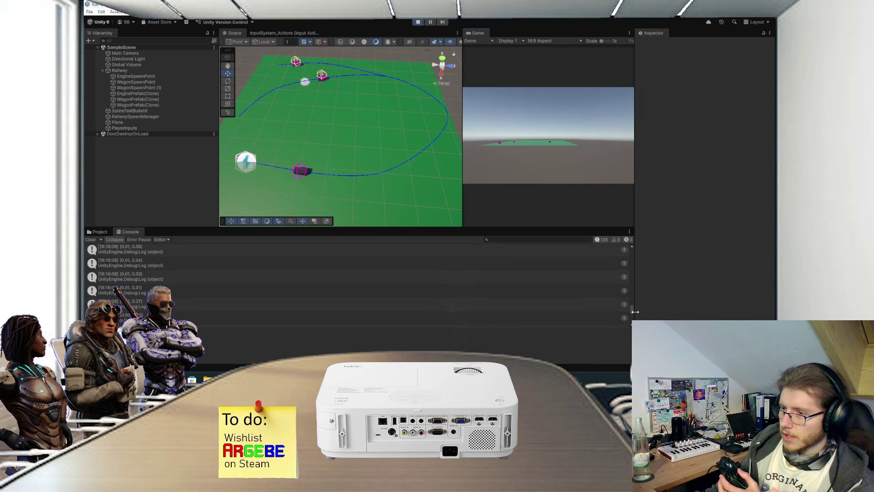
drag(631, 307, 628, 250)
click(628, 251)
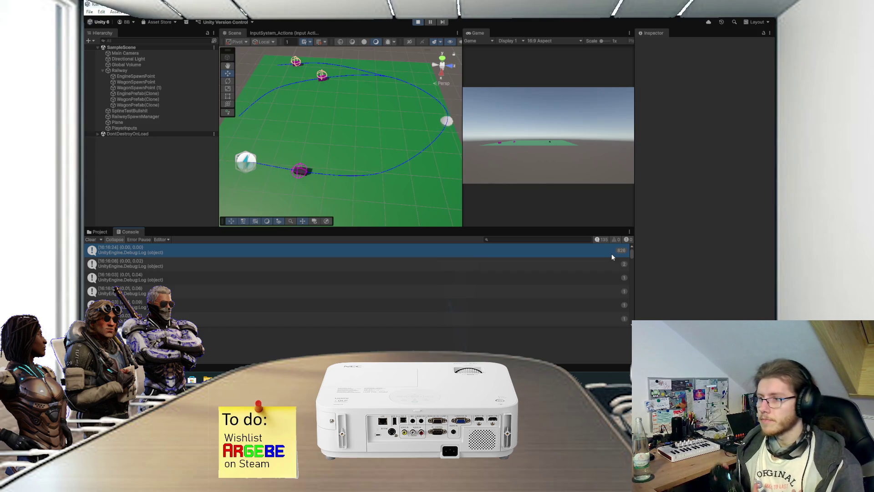
click(418, 22)
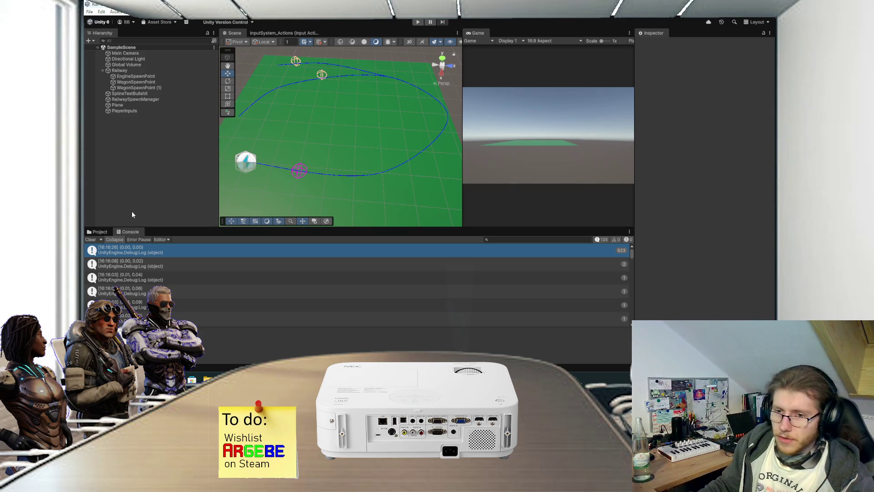
click(110, 231)
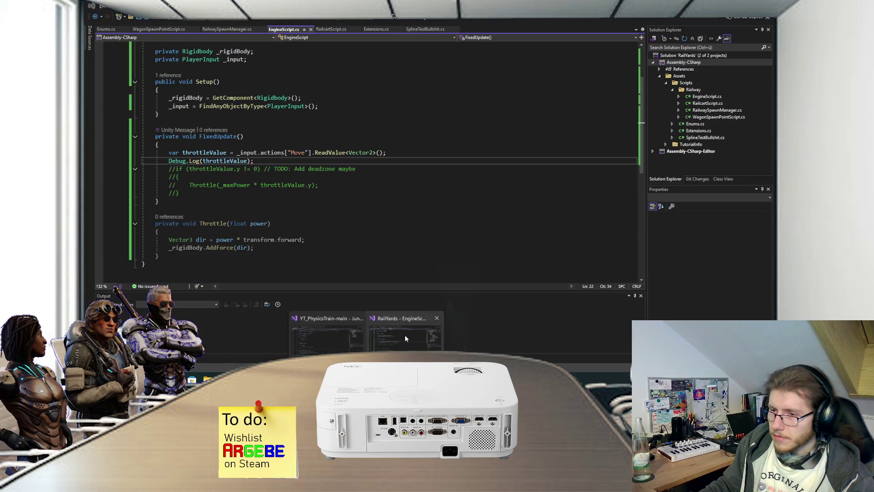
click(405, 334)
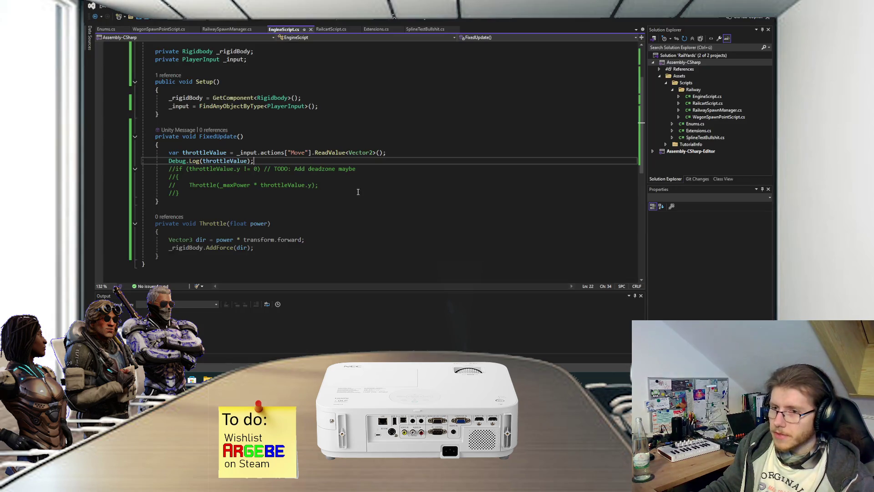
Delete the Debug.Log line and uncomment the Throttle(_maxPower * throttleValue.y) if block.
drag(282, 162, 398, 152)
key(Delete)
drag(182, 195, 167, 169)
key(ctrl+k)
key(ctrl+u)
click(221, 191)
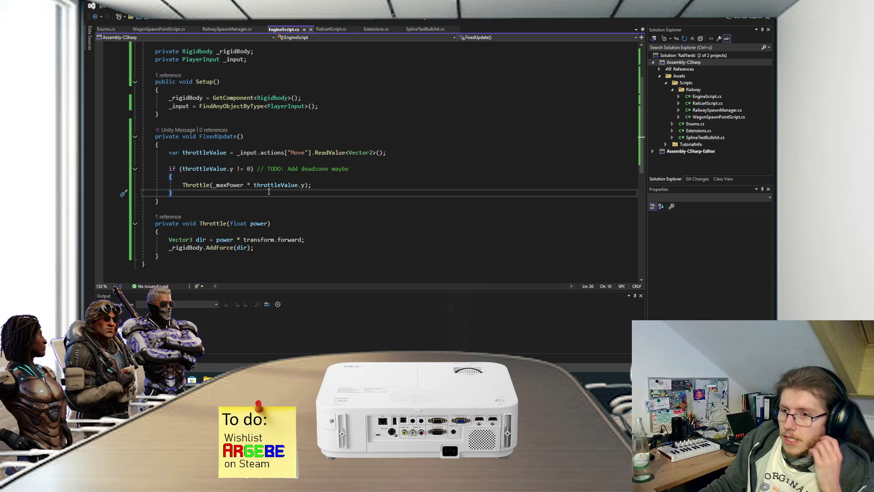
click(317, 185)
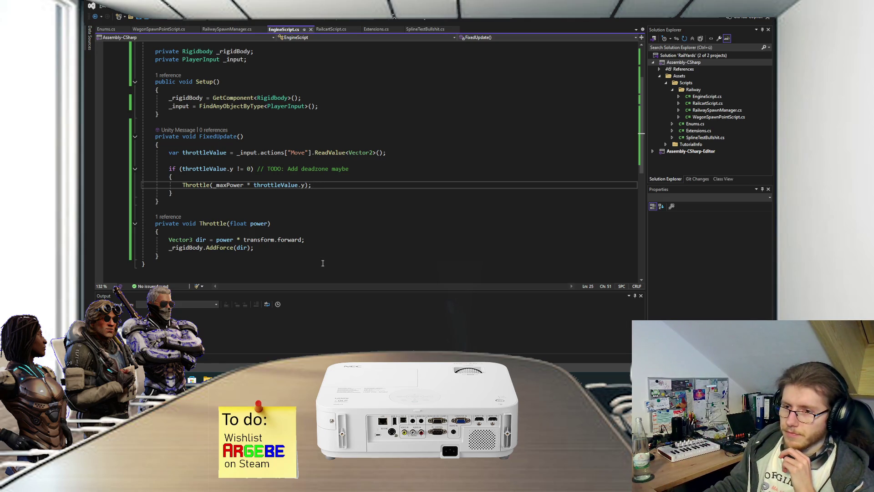
click(392, 336)
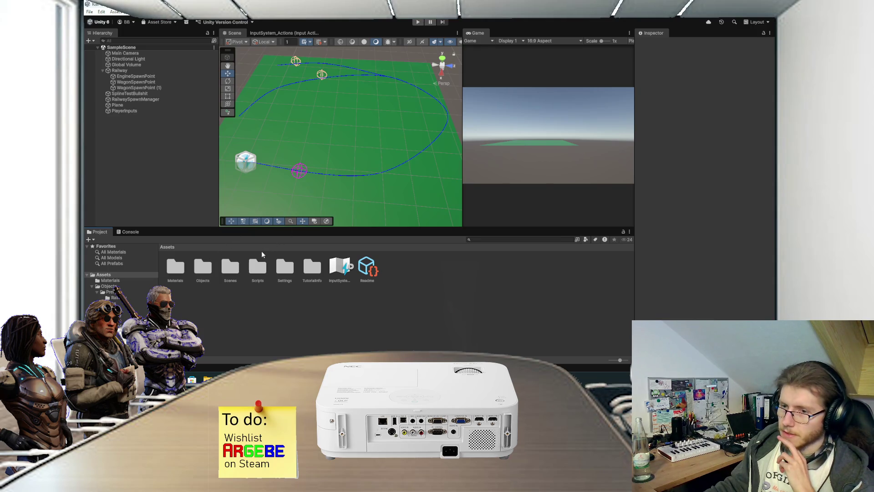
Open EnginePrefab and WagonPrefab from Objects > Prefabs > Railway, then exit Prefab Mode.
double_click(202, 269)
double_click(176, 268)
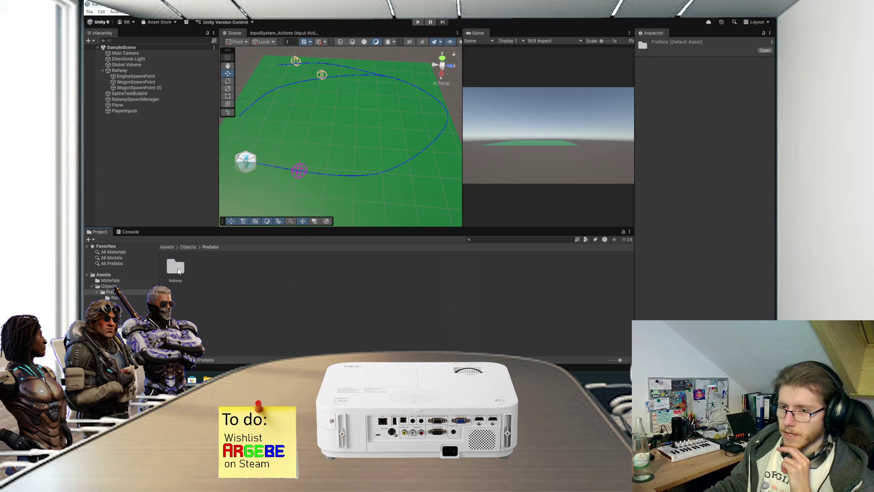
double_click(176, 268)
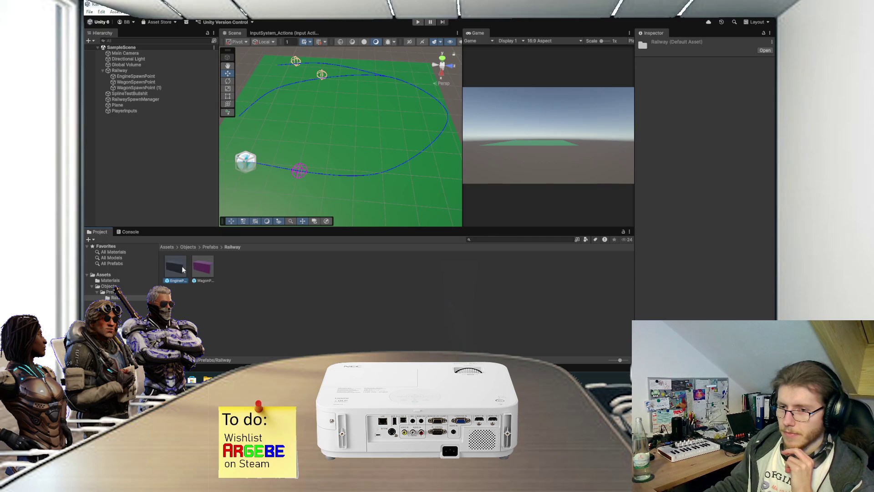
double_click(182, 267)
scroll(660, 242, down, 5)
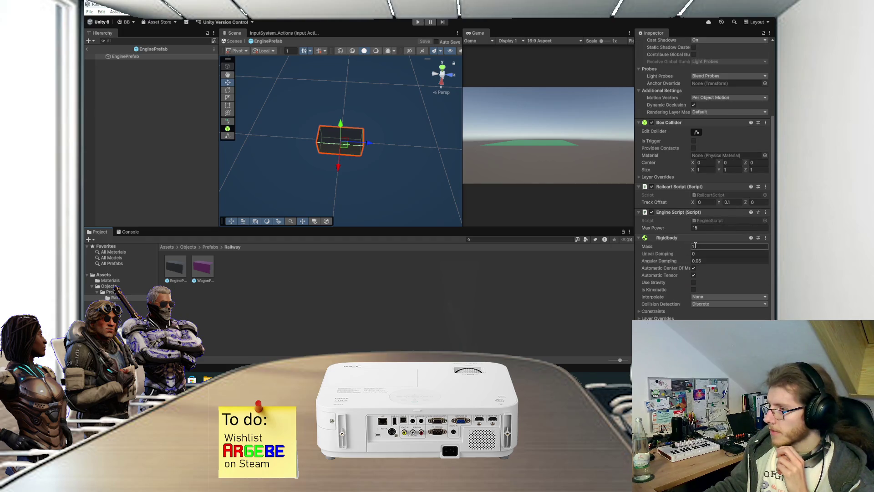
double_click(203, 264)
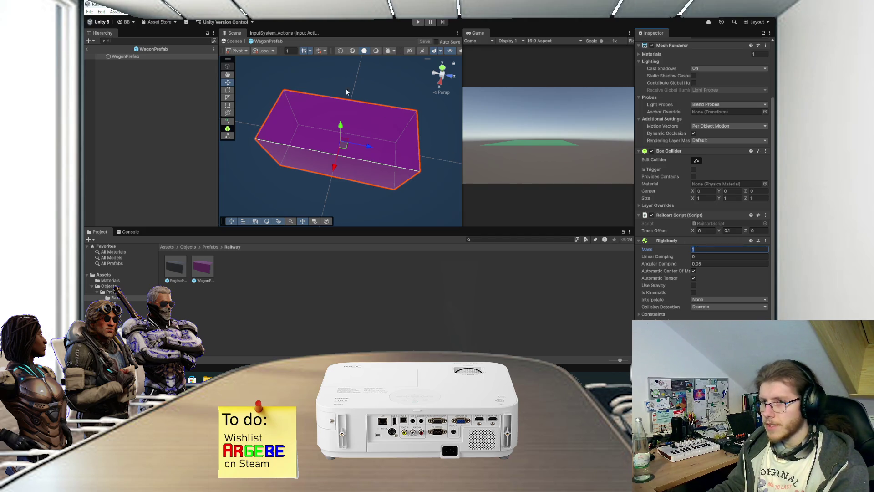
click(87, 49)
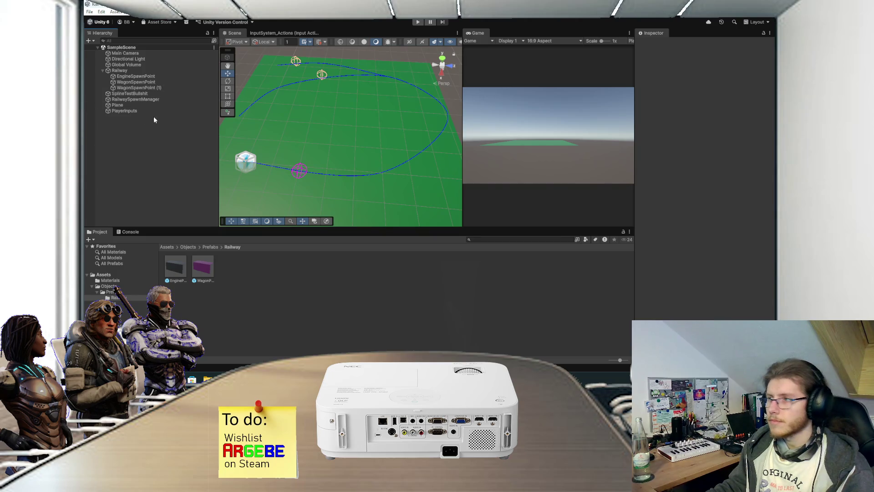
Enter play mode and select the moving EnginePrefab(Clone) on the track.
click(420, 23)
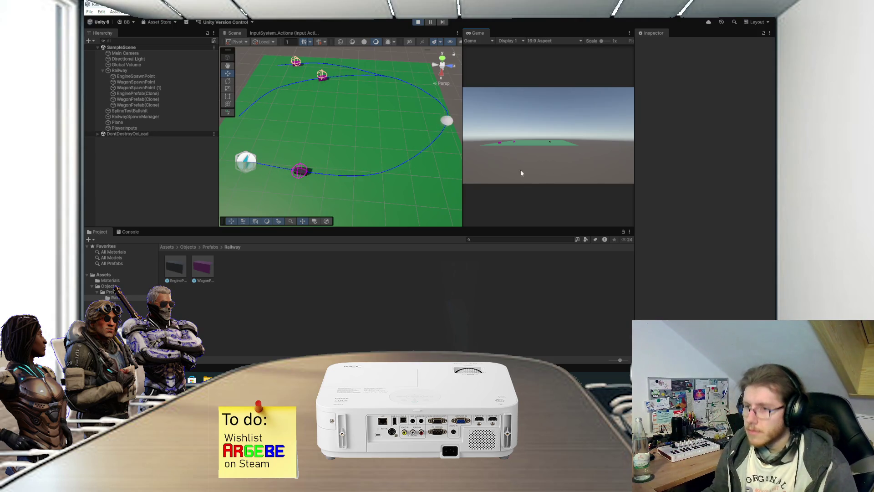
click(301, 171)
scroll(302, 179, up, 2)
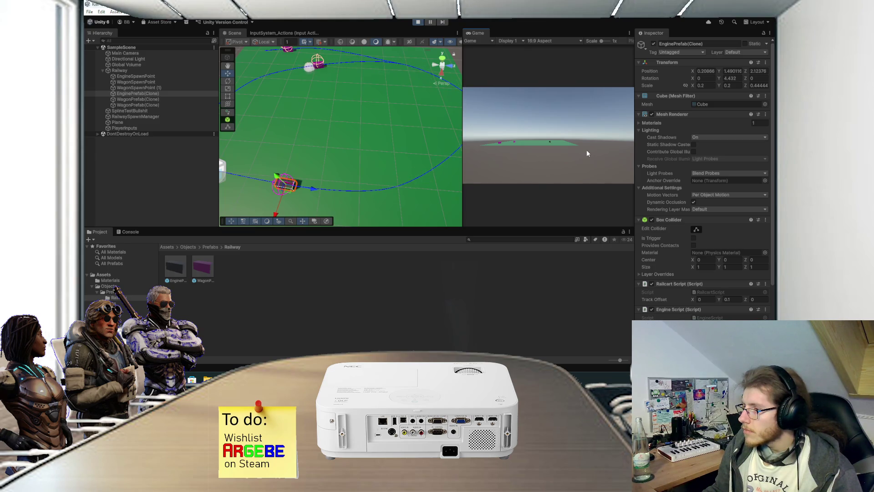
Stop play mode and edit EnginePrefab's Engine Script Max Power in the Inspector.
key(ctrl+p)
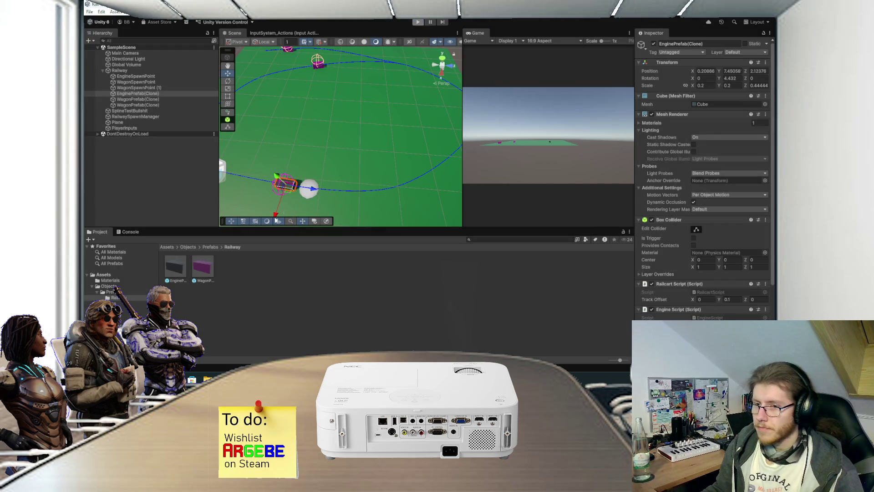
click(202, 268)
scroll(652, 256, down, 5)
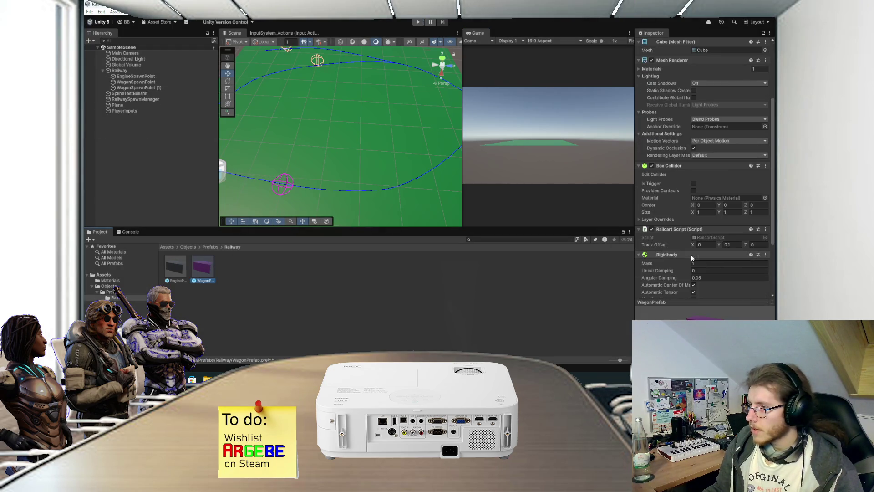
scroll(697, 263, down, 4)
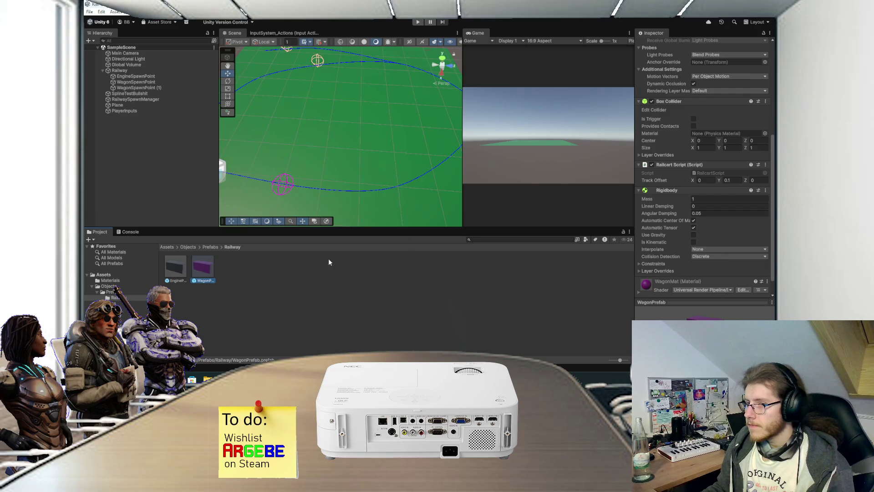
click(184, 269)
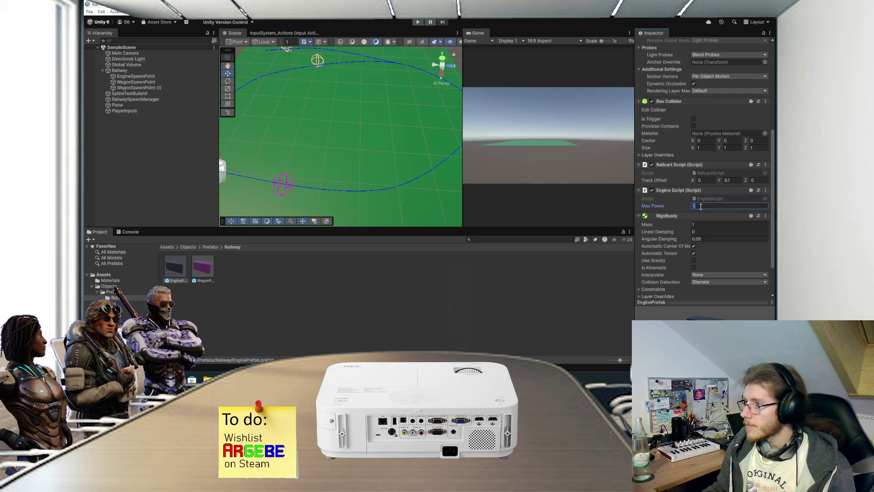
click(324, 317)
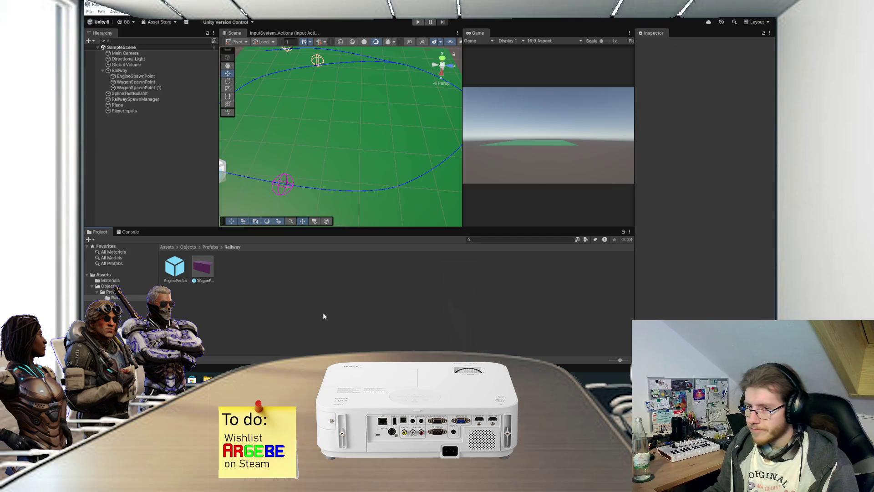
Run the scene again and select the running engine on the track.
click(416, 23)
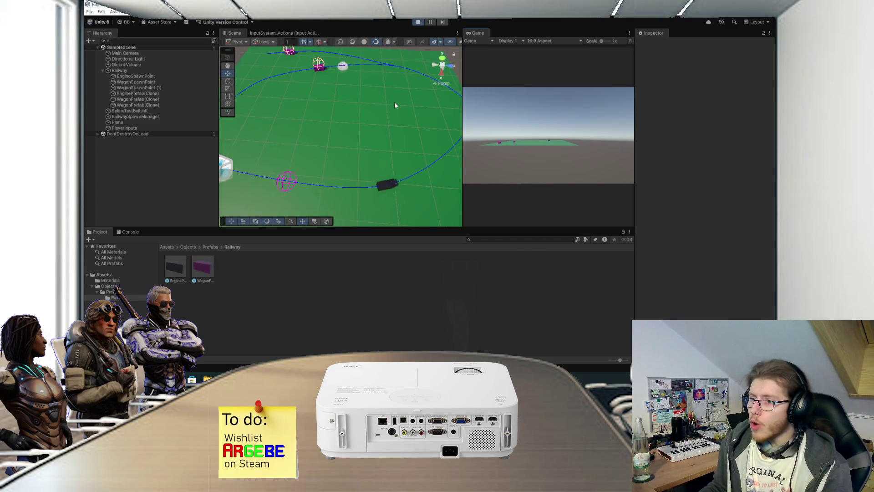
scroll(392, 105, down, 3)
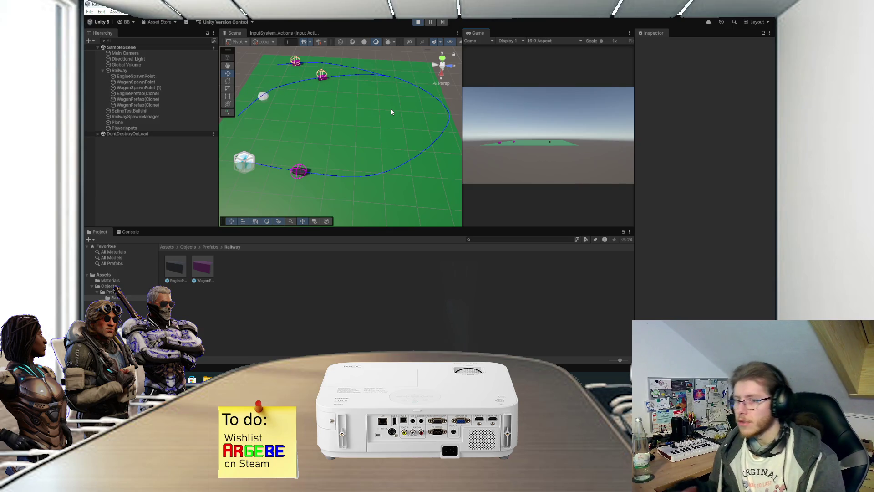
click(279, 170)
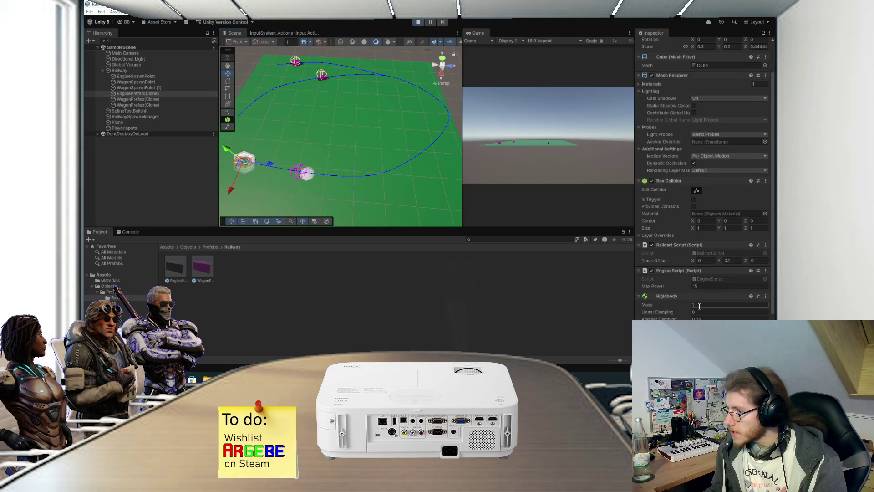
Set the running engine's Rigidbody Mass to 5.
click(703, 306)
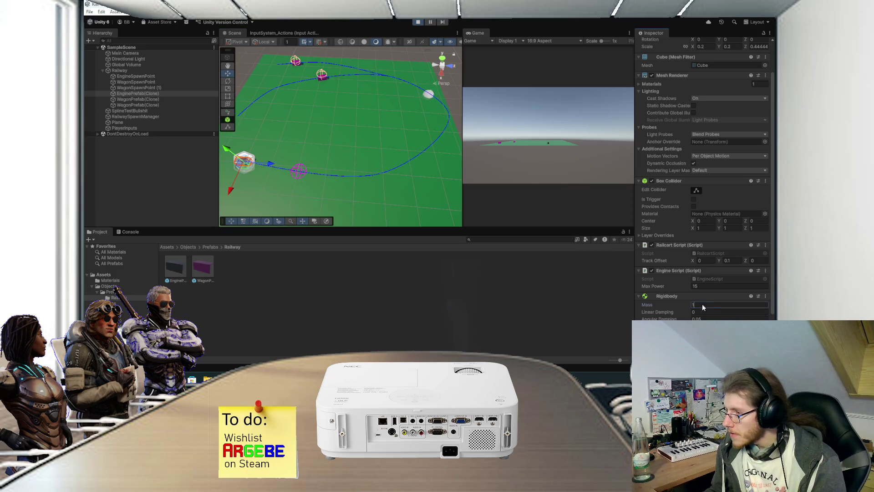
click(420, 157)
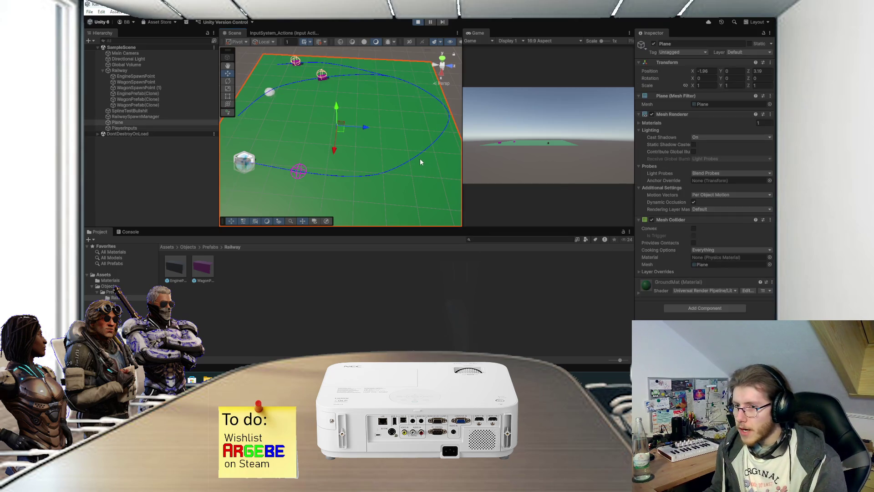
click(271, 172)
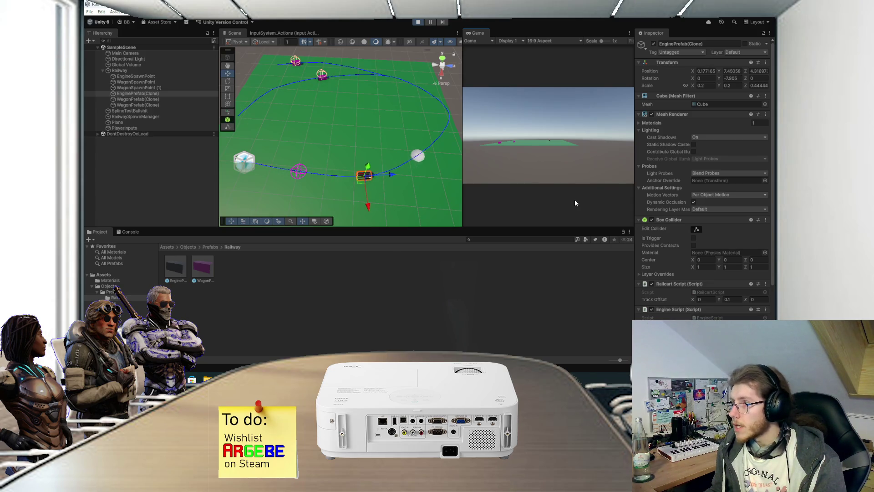
Set the engine's Linear Damping to 2, then change it to 0.1.
scroll(684, 243, down, 2)
scroll(697, 293, down, 4)
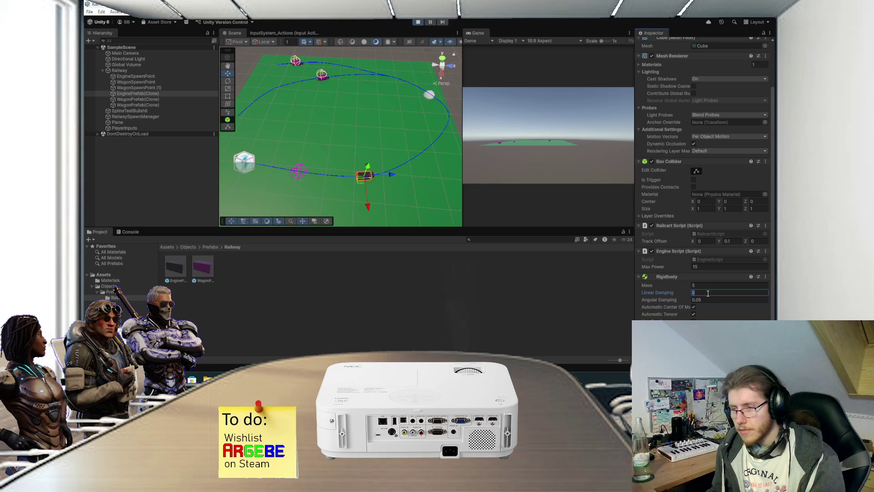
text(2)
key(Return)
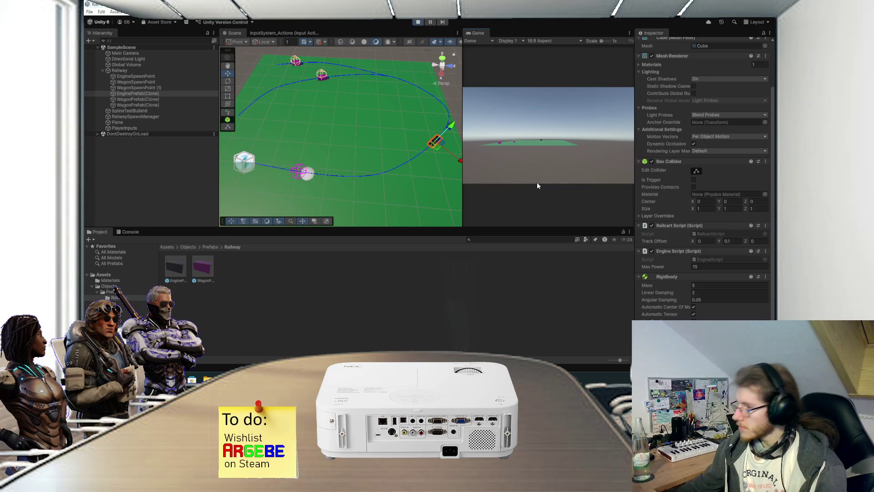
click(724, 292)
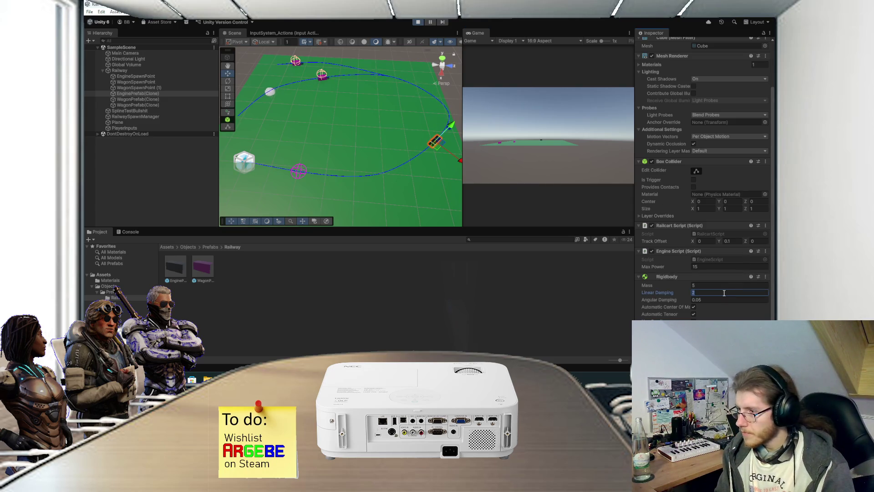
click(497, 139)
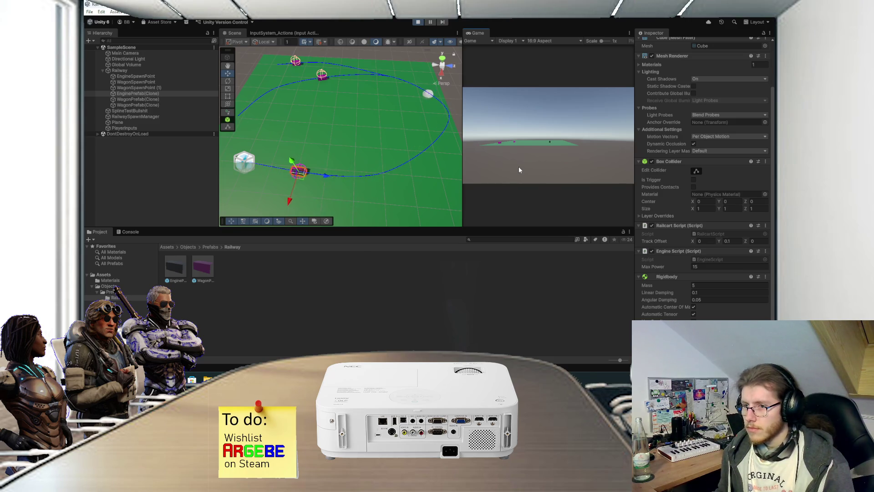
Raise the running engine's Rigidbody Mass to 10 and watch the train circle the loop.
click(710, 285)
text(10)
click(535, 168)
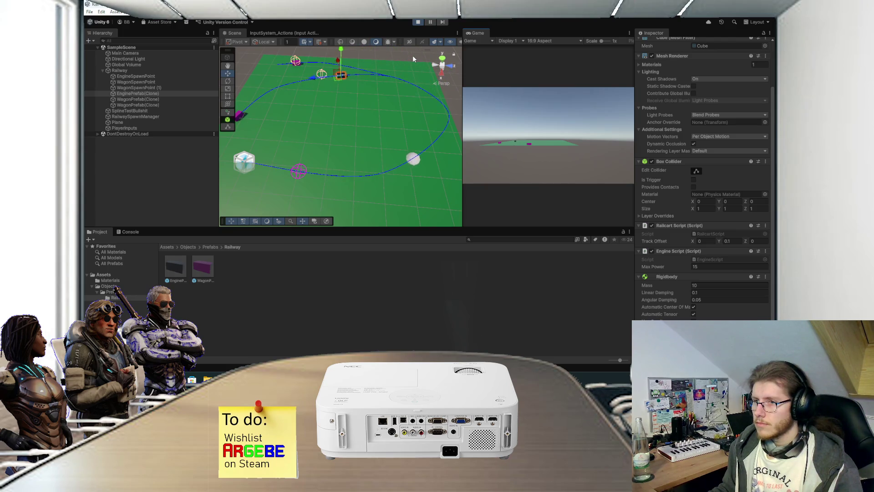
scroll(348, 74, up, 3)
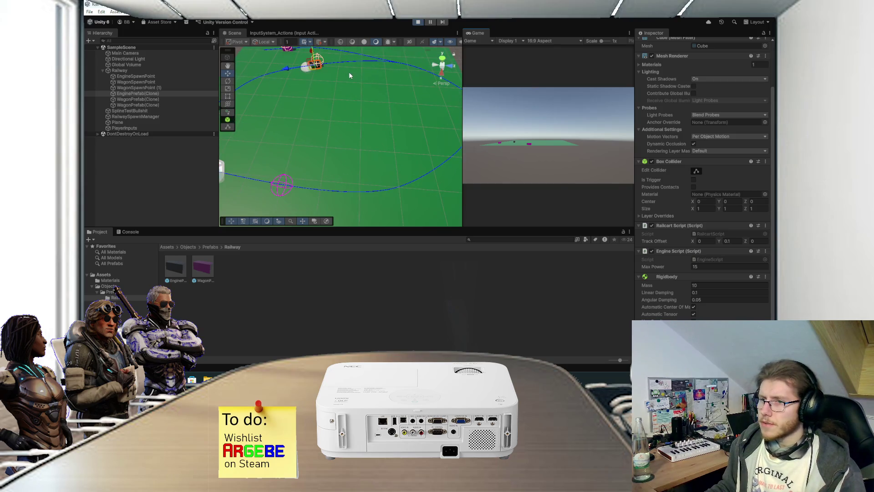
Deselect the engine, orbit and zoom around the oval track, then stop play mode.
click(349, 72)
scroll(356, 108, down, 5)
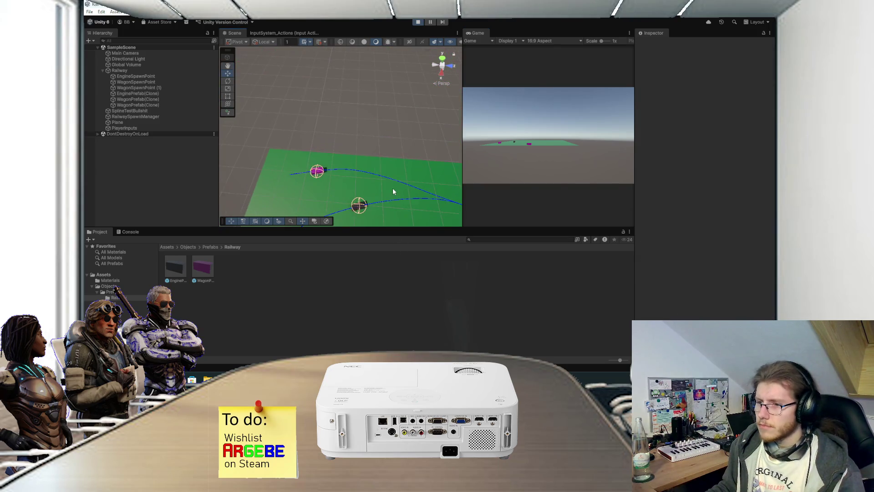
mouse_move(398, 182)
mouse_down()
mouse_move(379, 139)
mouse_move(385, 179)
mouse_move(373, 131)
mouse_move(408, 174)
mouse_up()
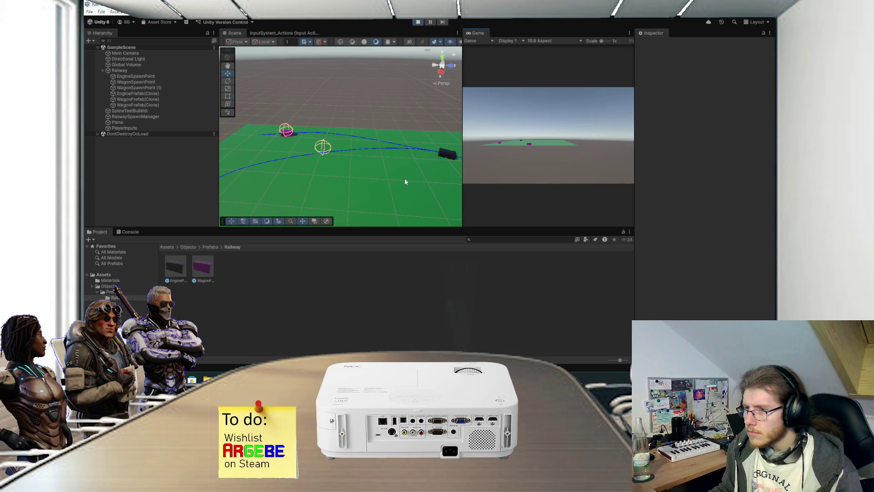
scroll(397, 180, down, 5)
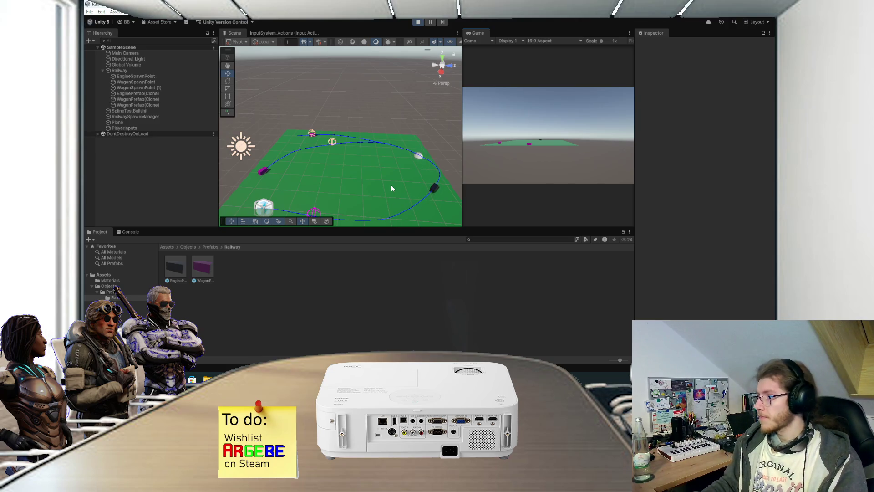
click(420, 22)
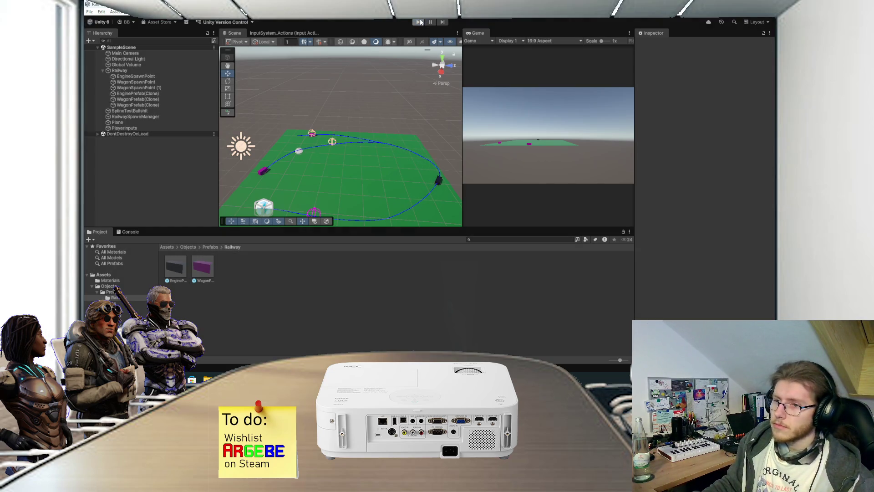
Give the engine prefab's Rigidbody Mass 10 and a new Linear Damping value.
mouse_move(376, 101)
mouse_down()
mouse_move(386, 128)
mouse_move(378, 147)
mouse_up()
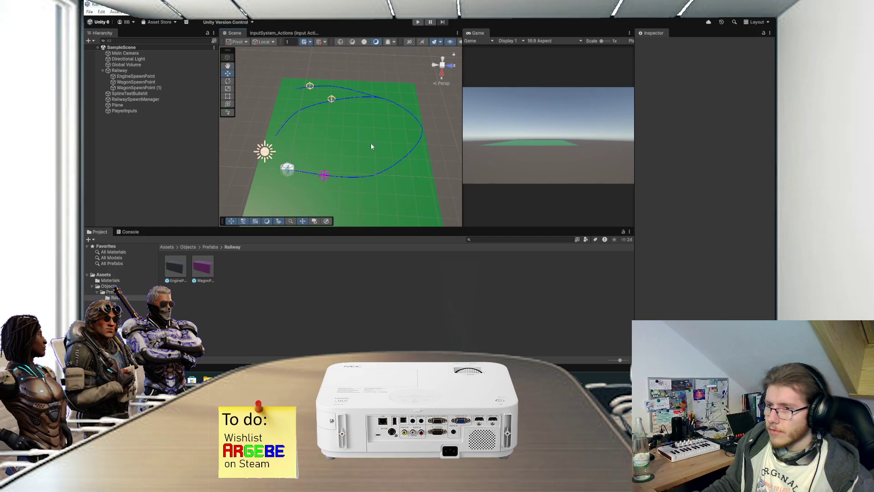
click(175, 268)
scroll(704, 198, down, 5)
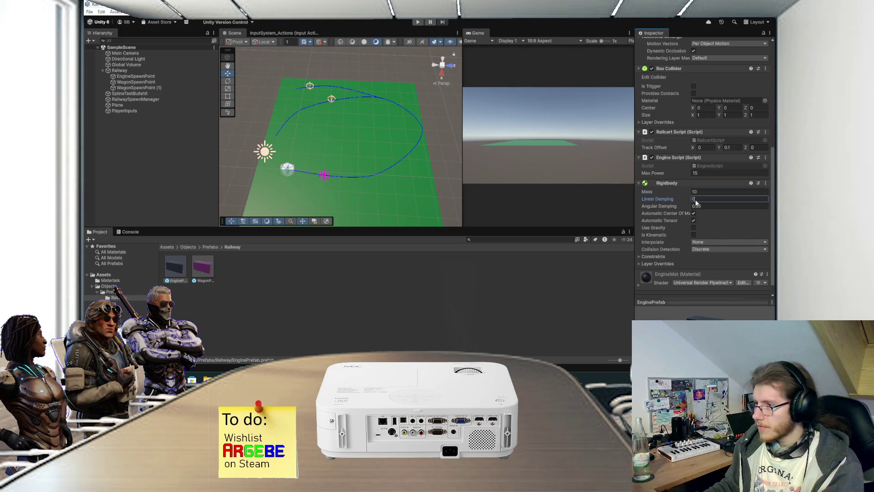
click(696, 199)
key(BackSpace)
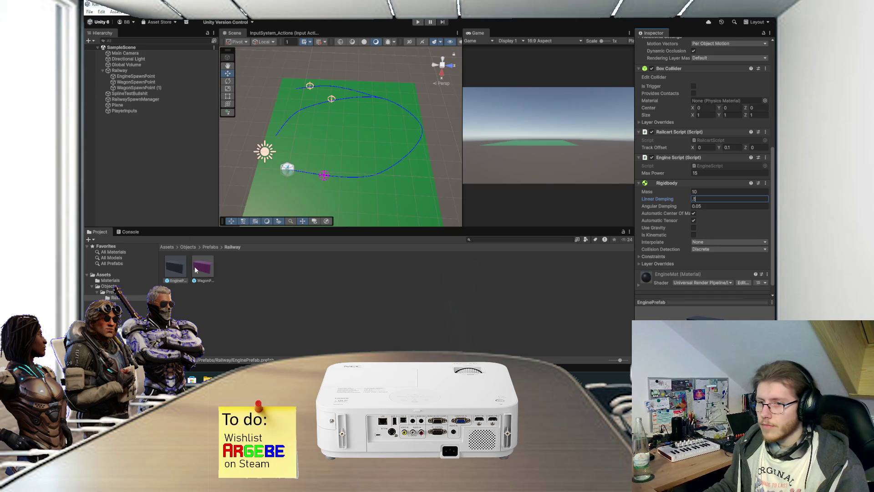
Edit the wagon prefab's Rigidbody Mass and reframe the Scene view on the track.
click(200, 267)
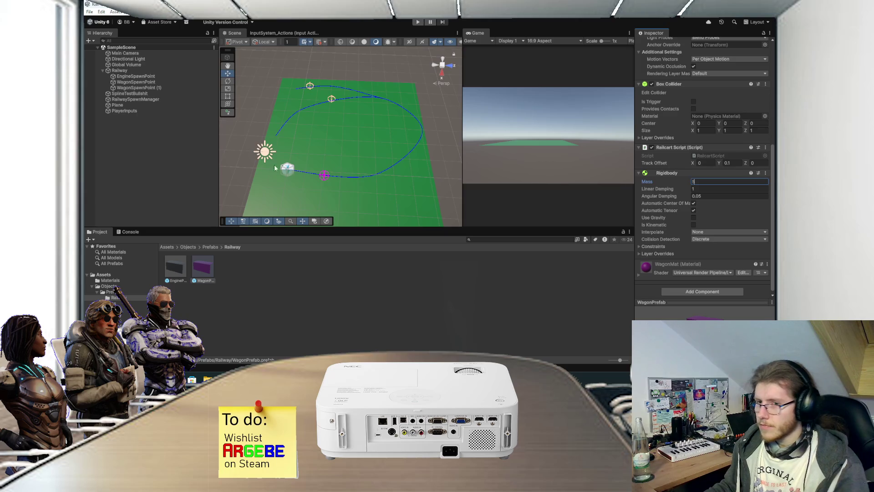
click(183, 151)
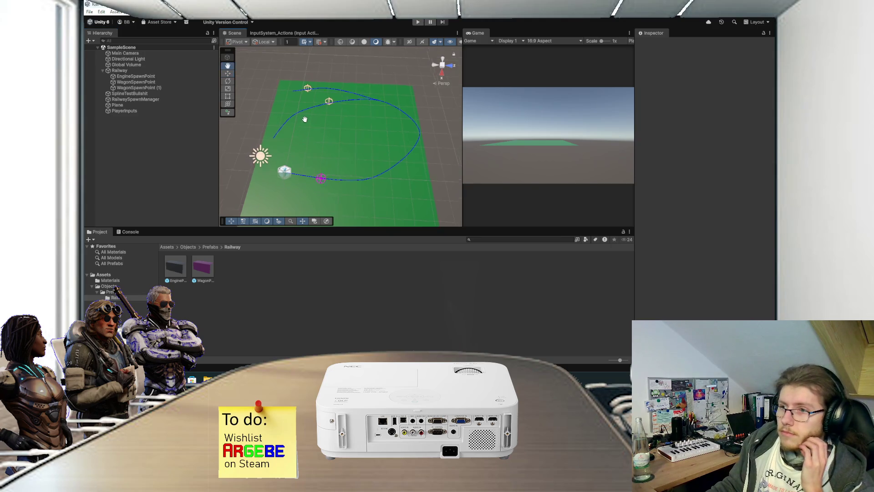
drag(308, 117, 300, 129)
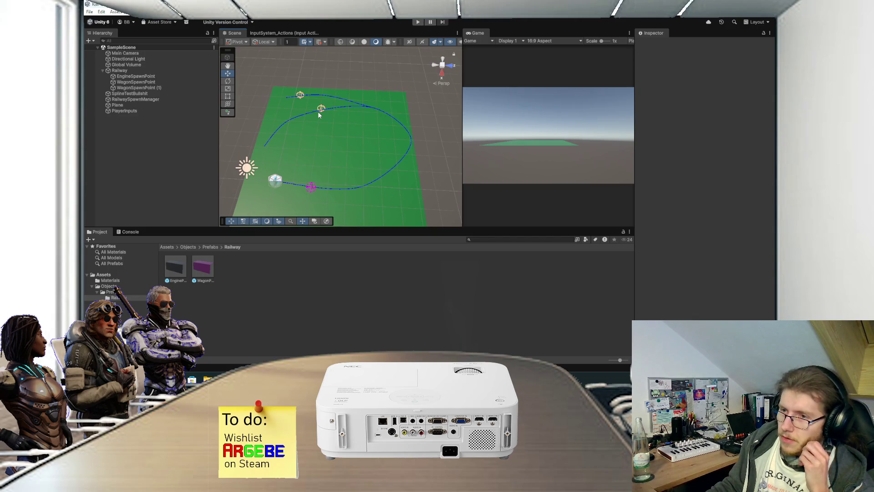
scroll(343, 119, up, 3)
mouse_move(329, 185)
mouse_down()
mouse_move(332, 149)
mouse_move(321, 131)
mouse_up()
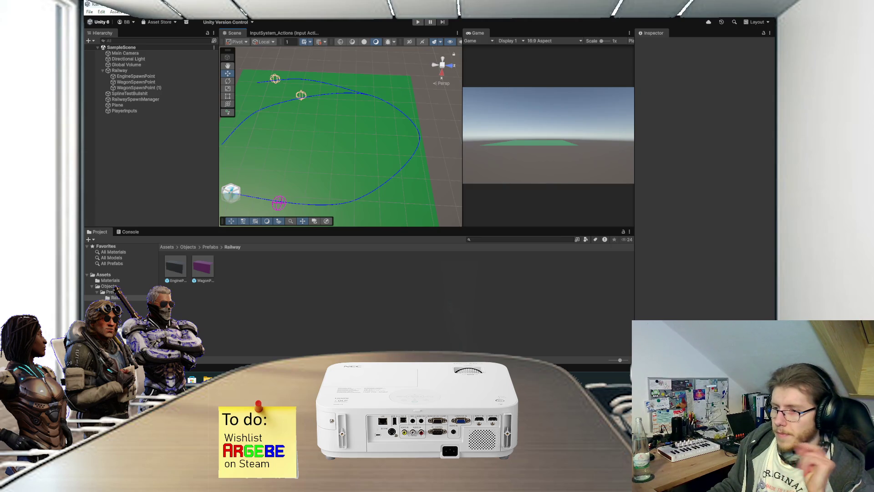
key(alt+Tab)
Look over the railway sketch, then select the Paintbrush and make Layer 2 active.
scroll(396, 247, down, 3)
scroll(393, 245, up, 6)
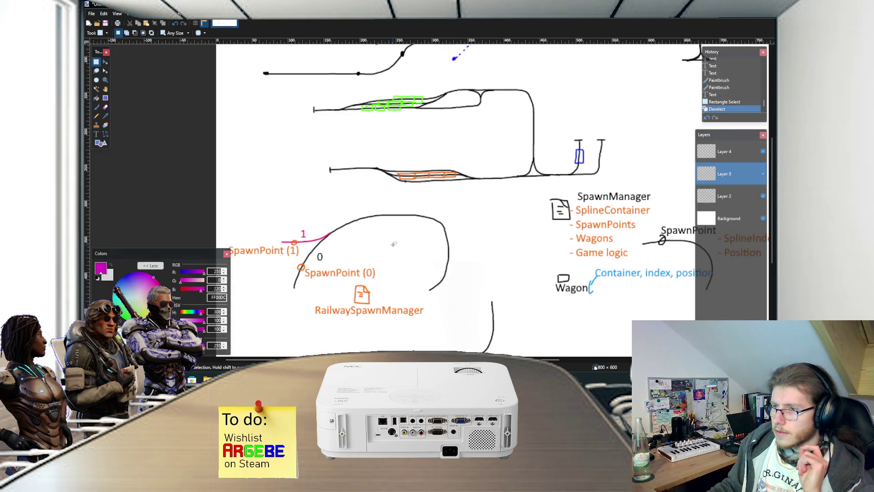
scroll(393, 243, up, 2)
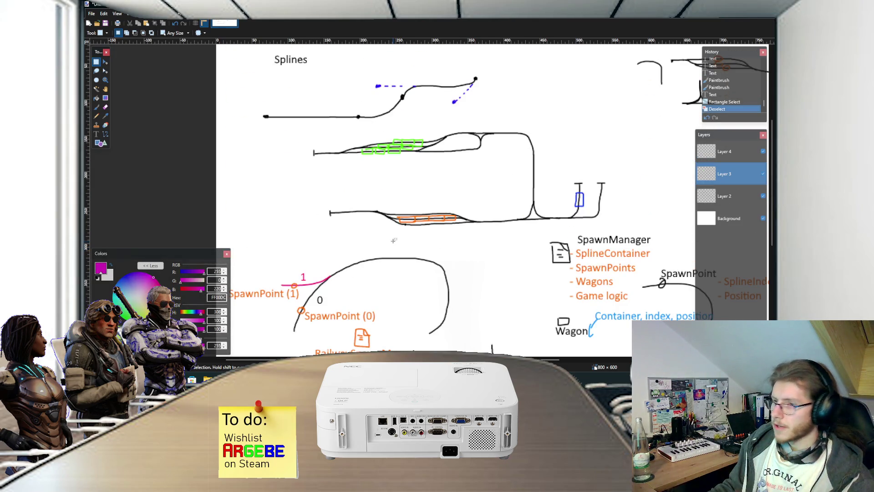
scroll(394, 241, right, 4)
ctrl+scroll(414, 146, up, 1)
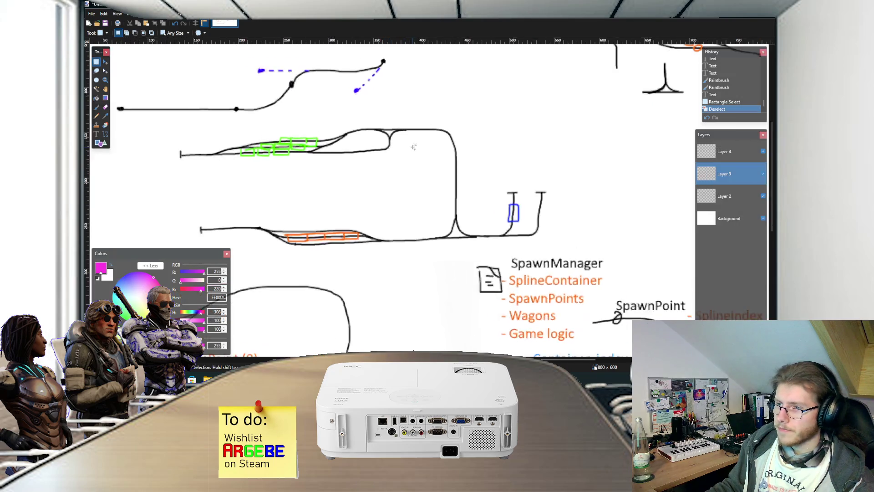
ctrl+scroll(414, 146, up, 1)
ctrl+scroll(413, 146, up, 1)
scroll(320, 208, up, 2)
ctrl+scroll(321, 208, up, 1)
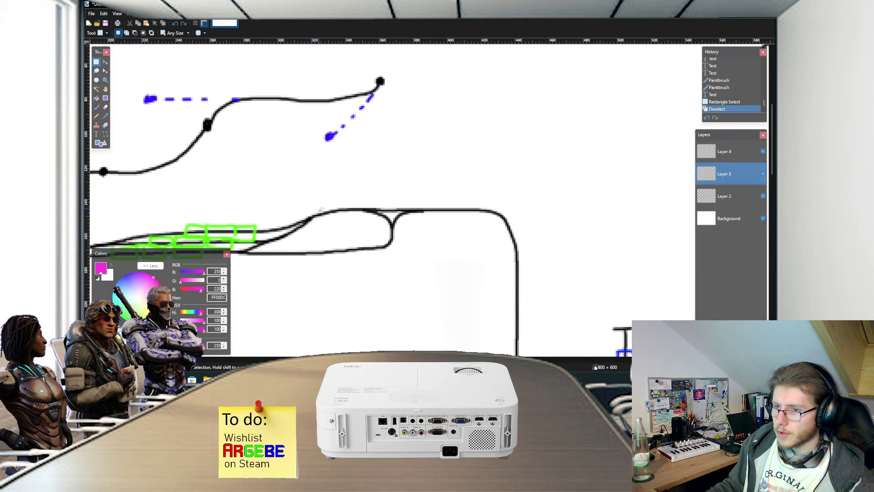
ctrl+scroll(321, 208, up, 2)
scroll(335, 208, down, 10)
ctrl+scroll(335, 212, down, 3)
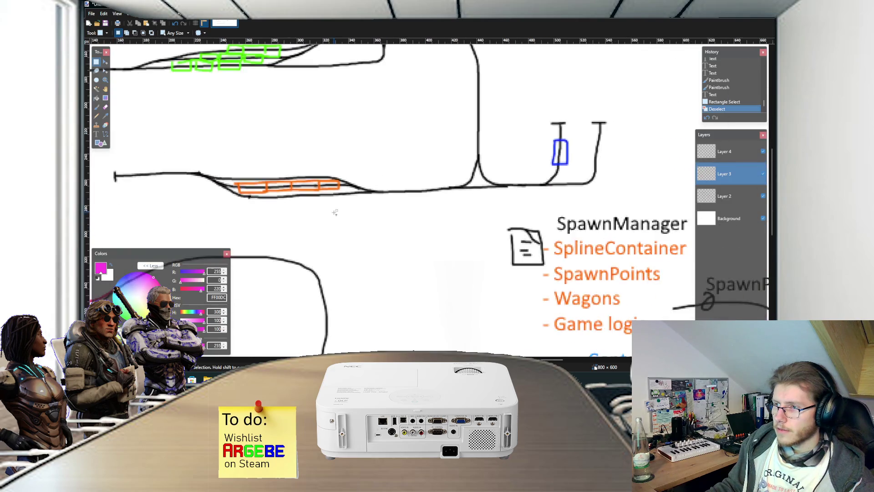
ctrl+scroll(334, 212, down, 2)
ctrl+scroll(336, 207, up, 3)
key(b)
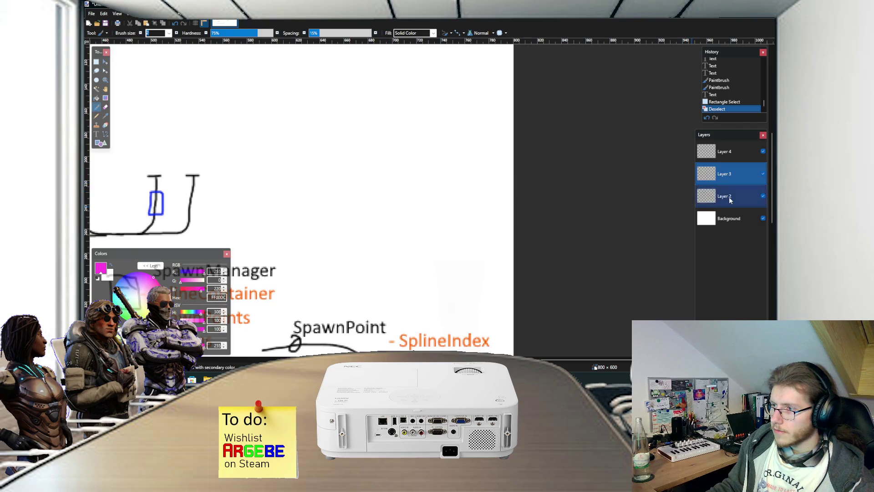
click(726, 196)
Draw a black Y-shaped junction: one curved track plus a right branch.
key(d)
mouse_move(396, 248)
mouse_down()
mouse_move(399, 163)
mouse_move(310, 104)
mouse_up()
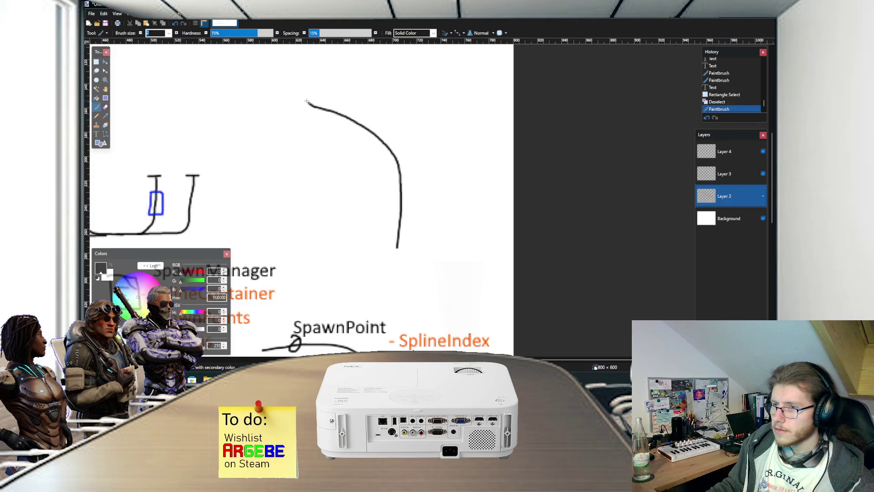
mouse_move(401, 178)
mouse_down()
mouse_move(419, 131)
mouse_move(479, 84)
mouse_up()
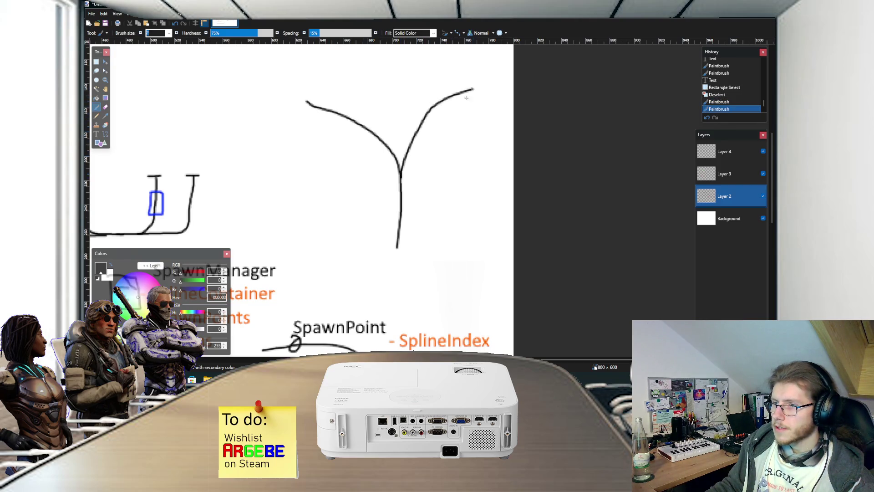
scroll(400, 180, up, 2)
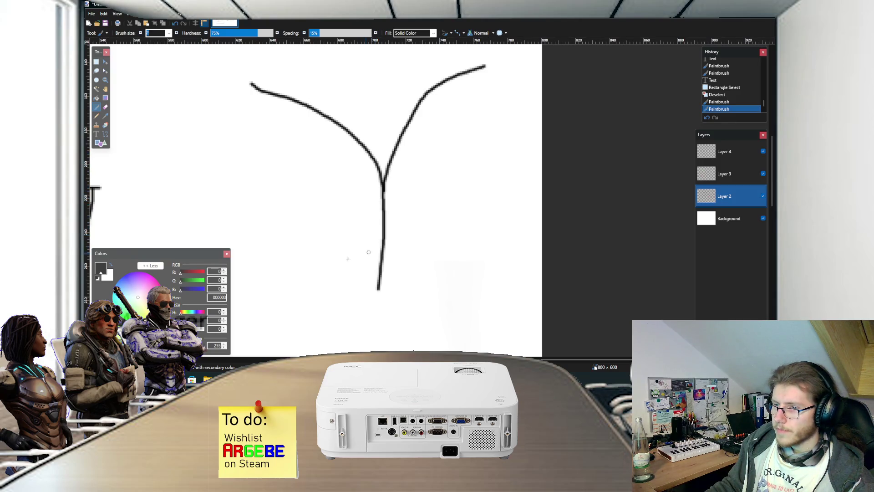
Trace the junction's right branch and stem in magenta.
click(153, 277)
mouse_move(382, 187)
mouse_down()
mouse_move(428, 93)
mouse_move(486, 69)
mouse_up()
drag(383, 182, 381, 218)
key(ctrl+z)
drag(384, 179, 382, 227)
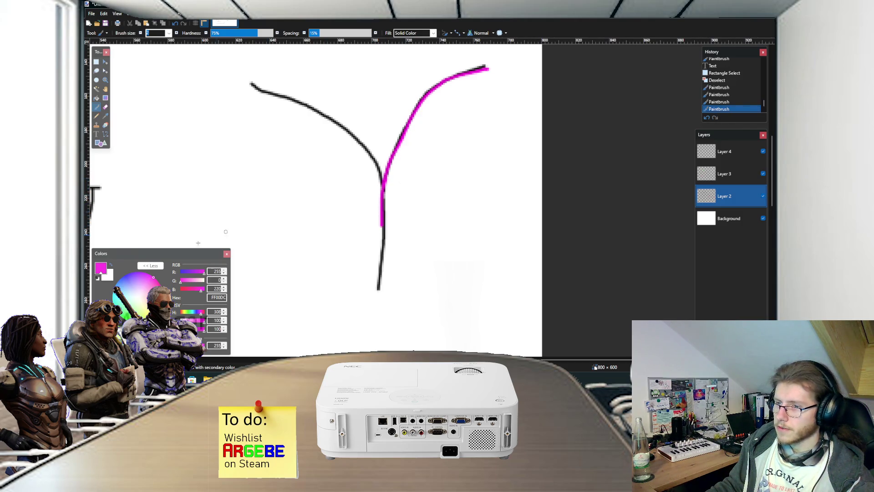
Label the branches with a small black 0 on the left and a pink mark on the right.
click(123, 318)
drag(343, 164, 342, 169)
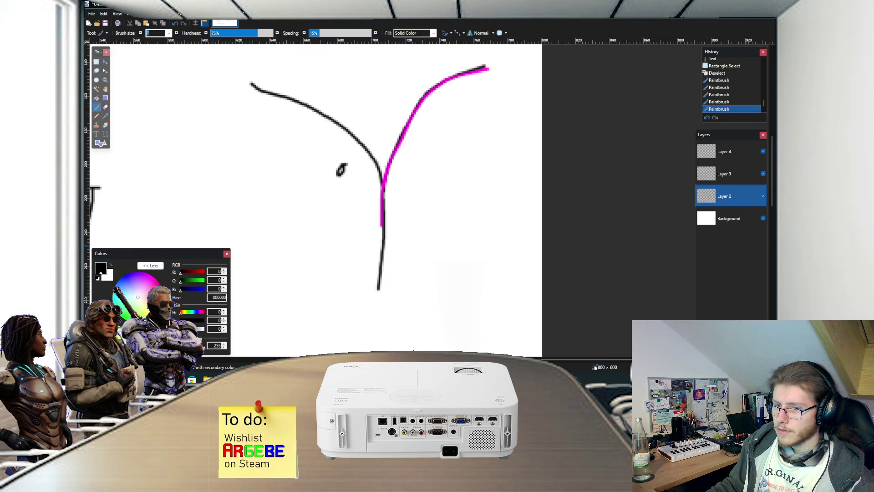
click(142, 273)
drag(400, 160, 406, 177)
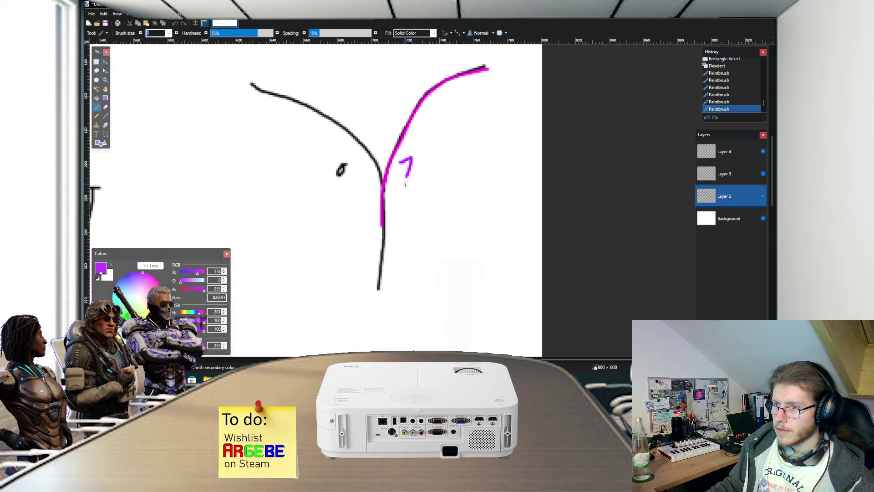
key(ctrl+z)
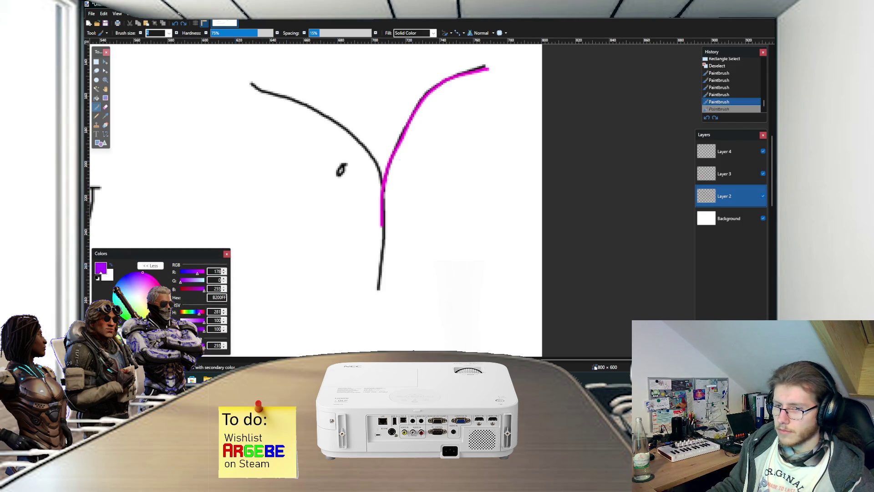
click(153, 277)
drag(402, 158, 412, 174)
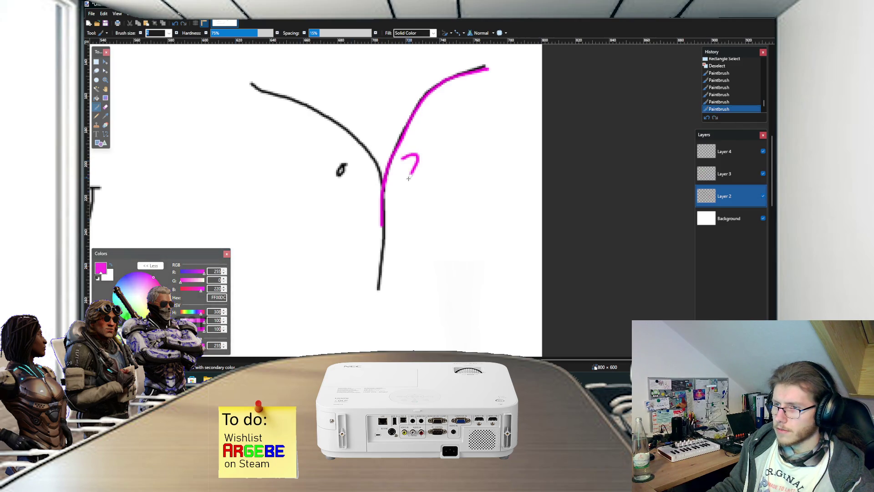
scroll(415, 175, down, 2)
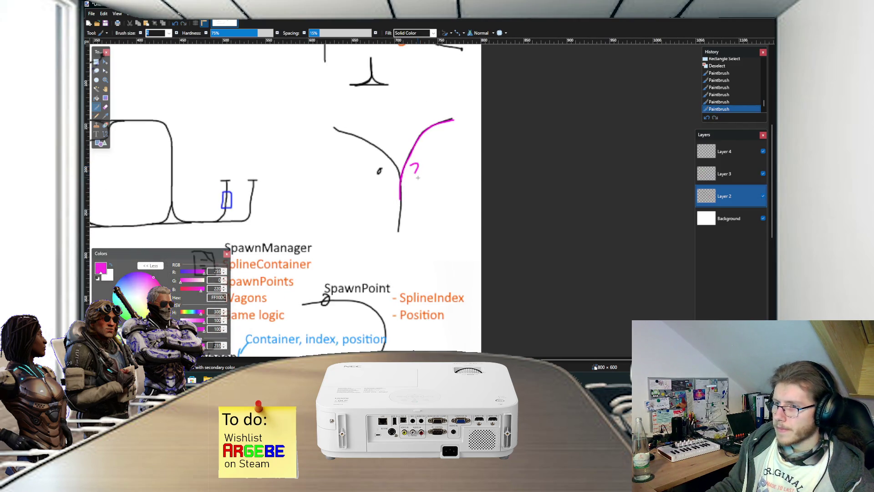
Zoom in and out over the finished junction sketch to review it.
scroll(418, 177, up, 1)
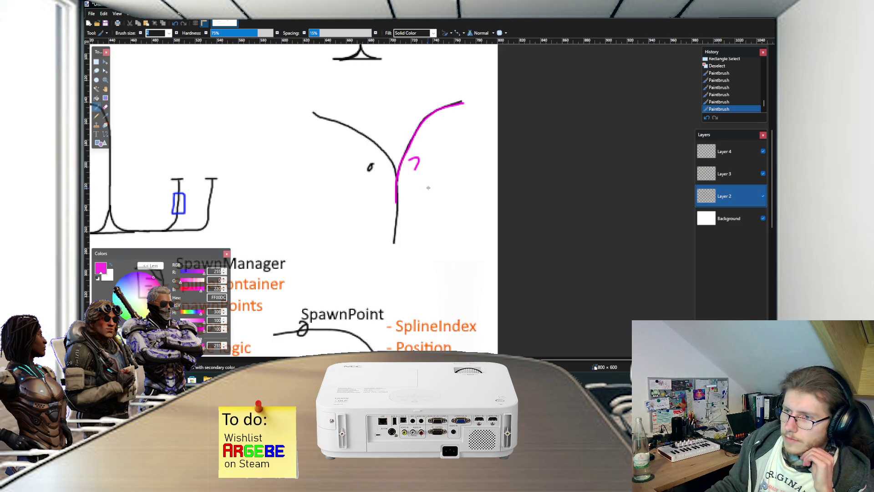
scroll(410, 201, up, 2)
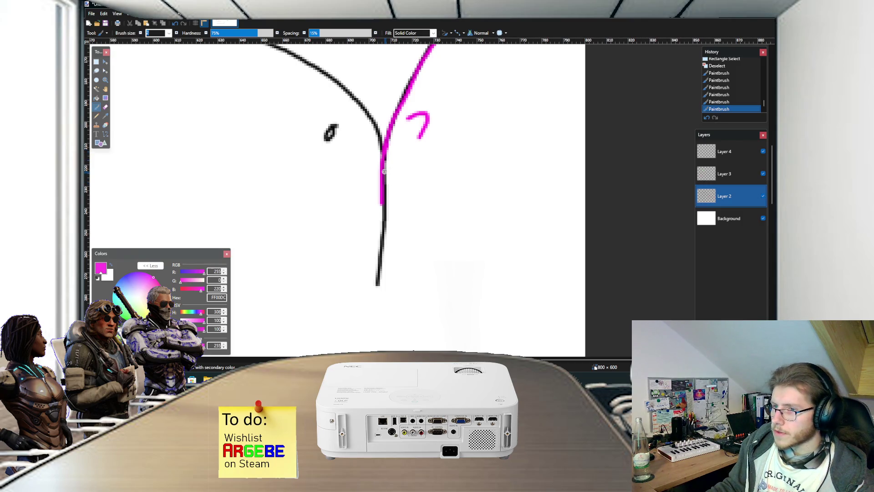
scroll(383, 169, down, 3)
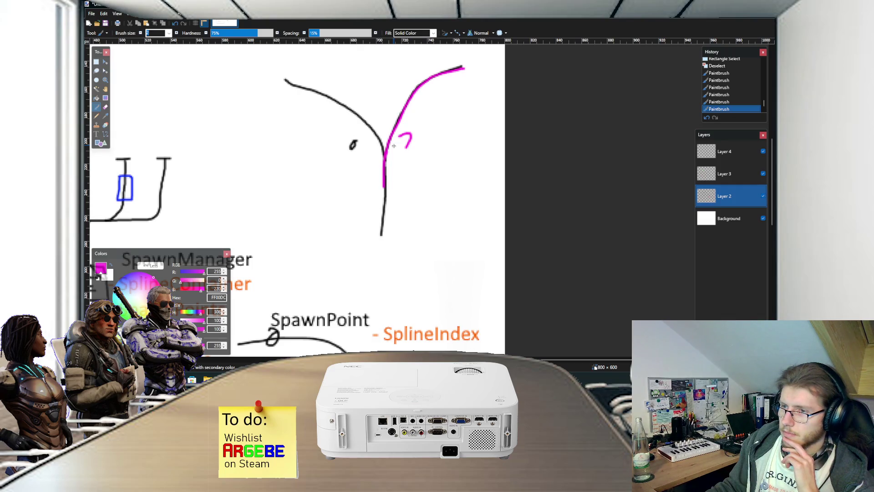
scroll(394, 146, up, 3)
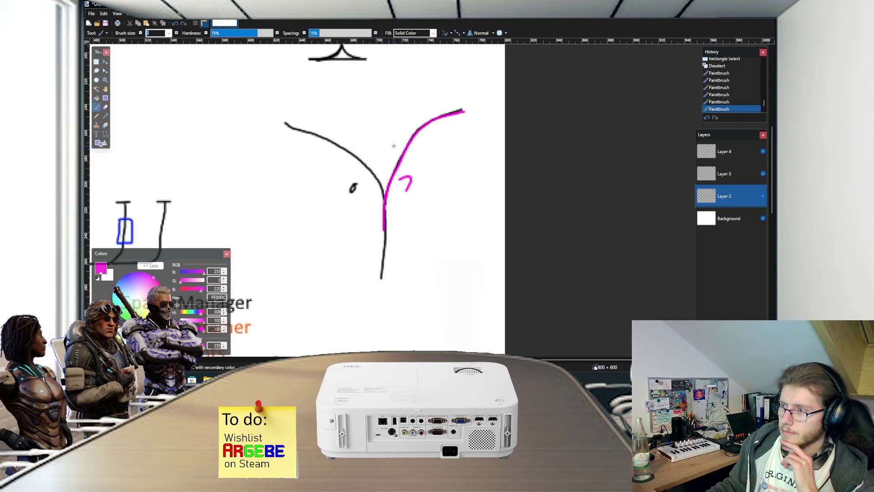
scroll(393, 150, down, 3)
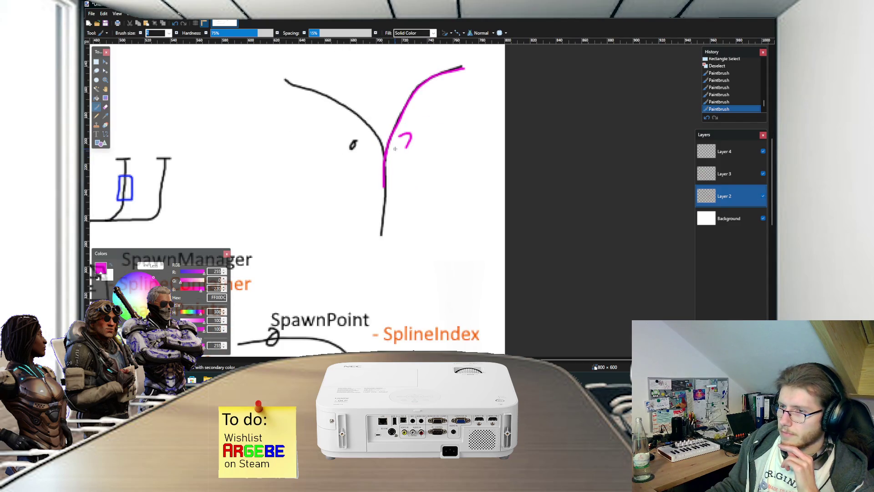
scroll(395, 149, up, 2)
ctrl+scroll(394, 168, up, 2)
scroll(394, 195, down, 2)
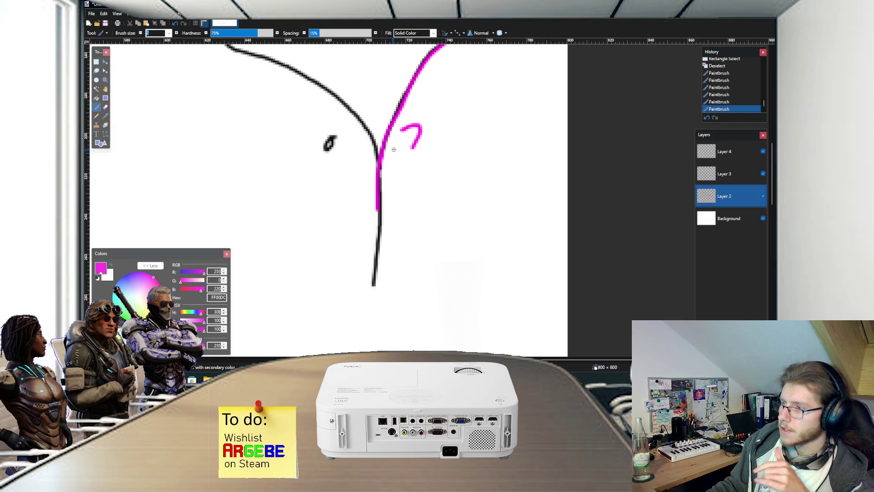
scroll(388, 180, down, 1)
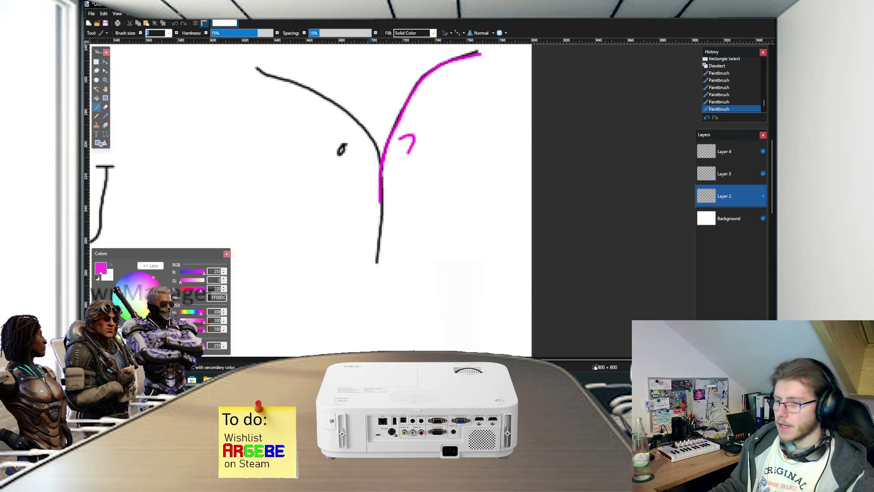
Return to Unity, pan along the track, and select Junction (3) at the fork.
mouse_move(382, 380)
click(350, 344)
mouse_move(412, 164)
mouse_down()
mouse_move(365, 136)
mouse_move(381, 180)
mouse_move(391, 172)
mouse_move(358, 167)
mouse_up()
scroll(350, 168, up, 3)
click(339, 168)
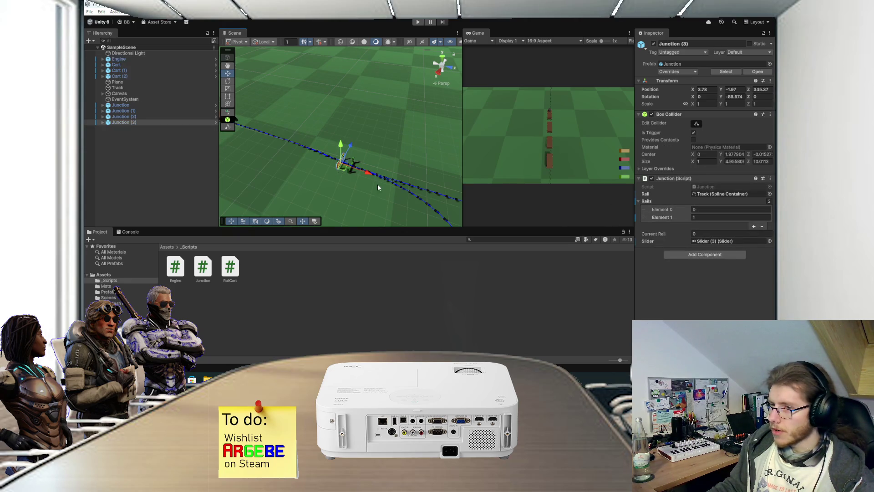
Compare the Junction and Junction (3) Inspector settings, then view Junction.cs in Visual Studio.
click(349, 171)
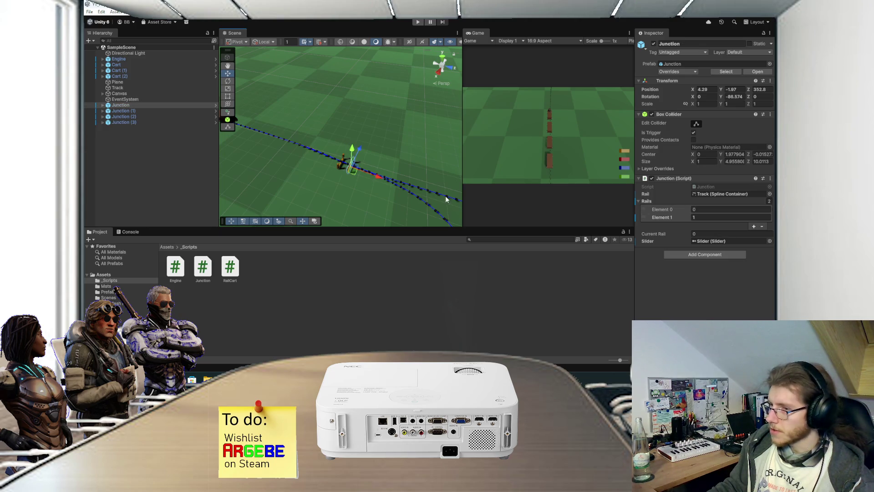
click(343, 170)
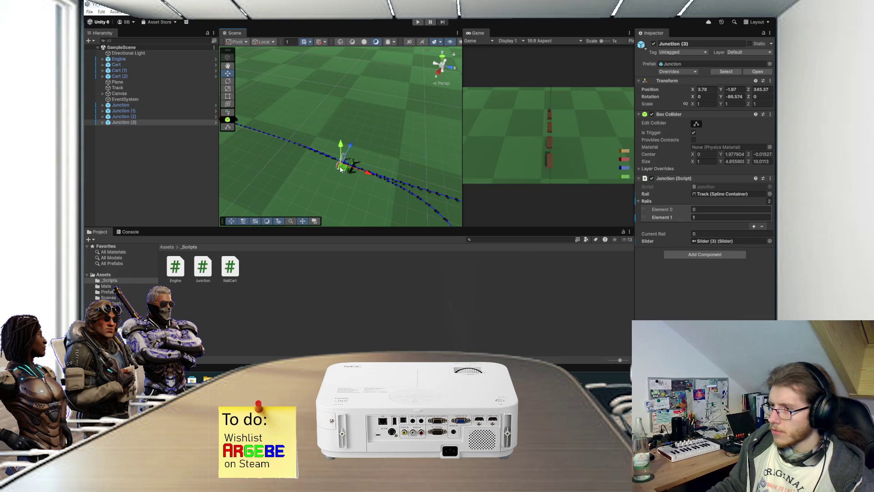
click(350, 174)
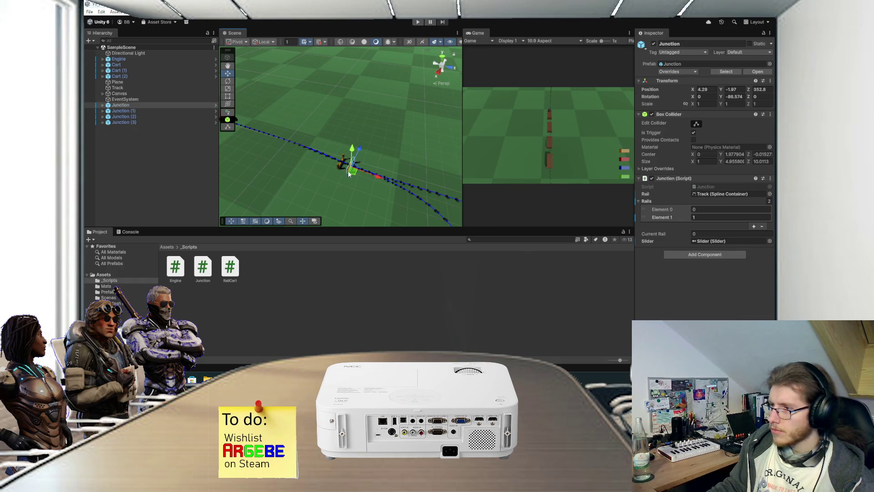
click(340, 169)
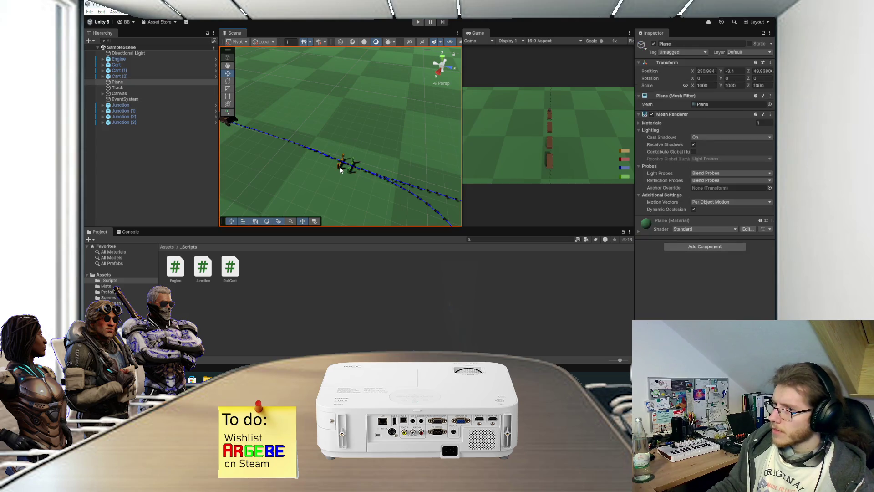
click(341, 170)
click(348, 172)
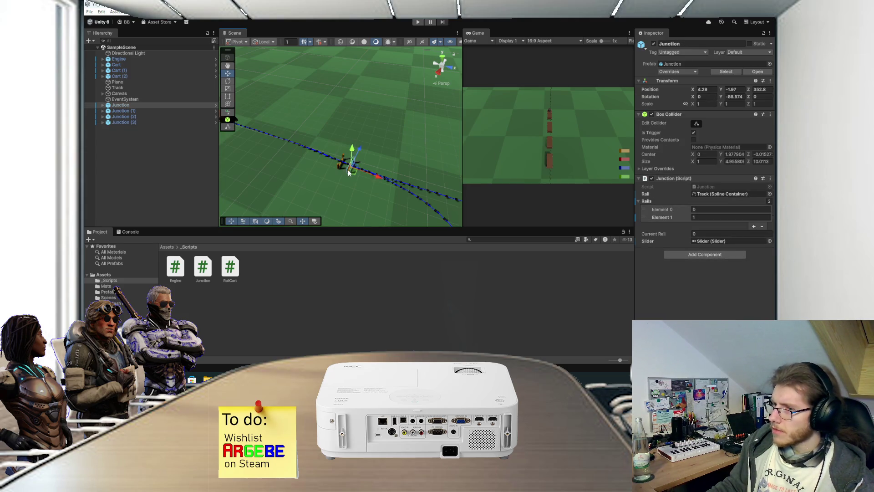
click(339, 168)
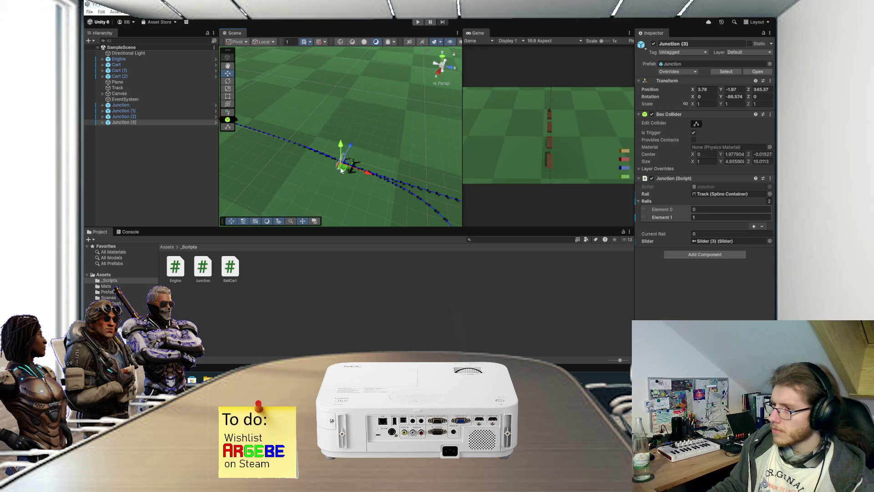
click(349, 173)
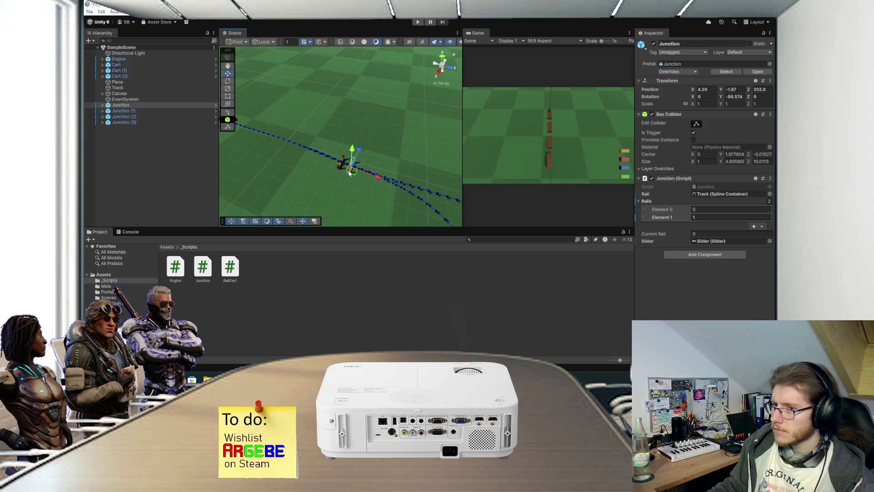
mouse_move(356, 378)
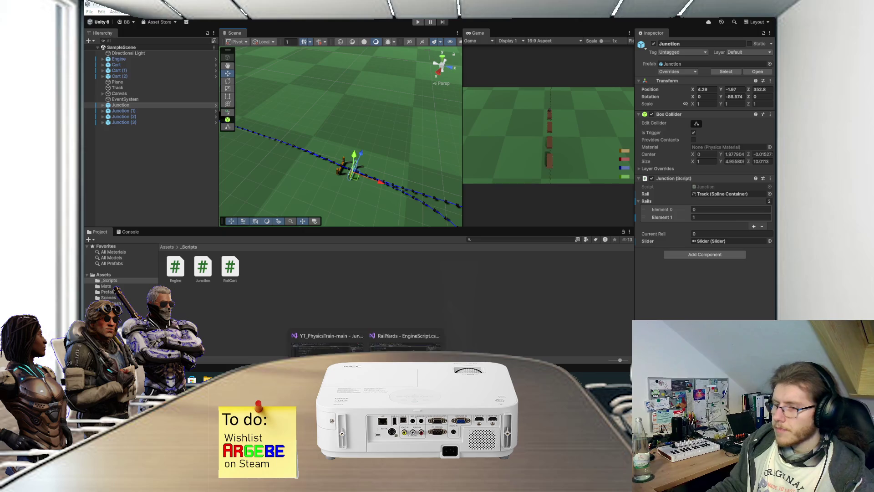
click(340, 332)
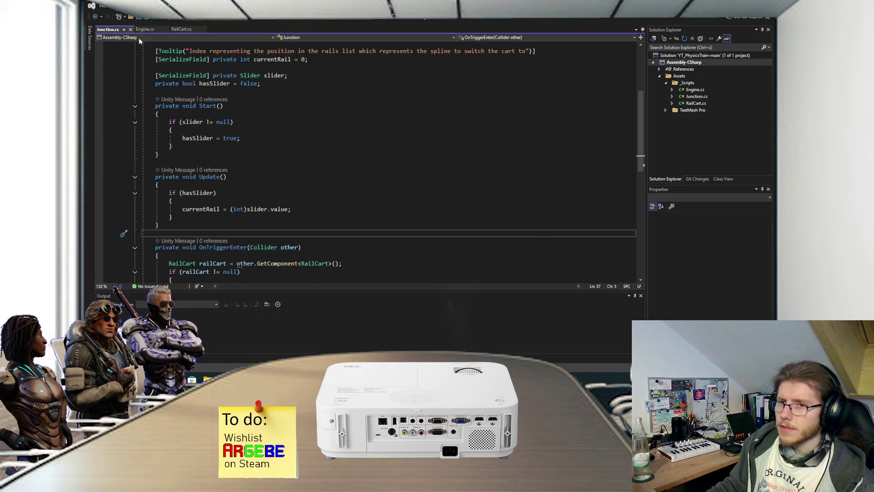
scroll(216, 106, down, 2)
scroll(234, 124, down, 1)
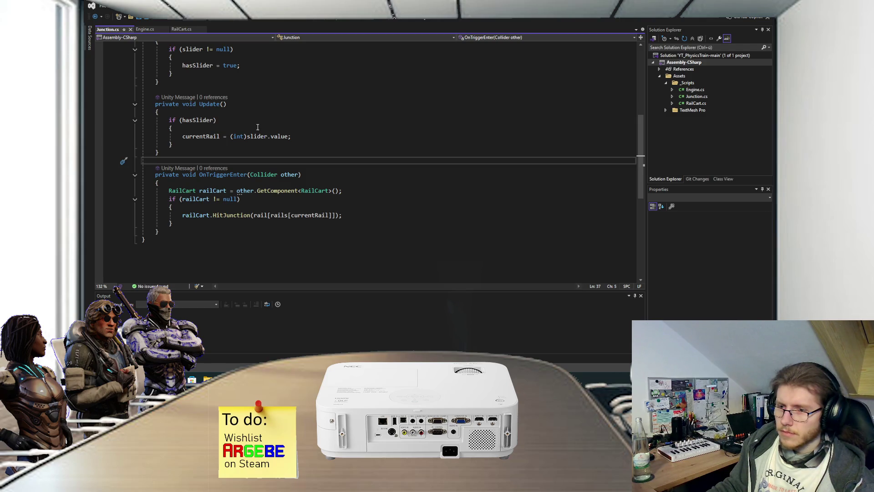
scroll(258, 129, up, 7)
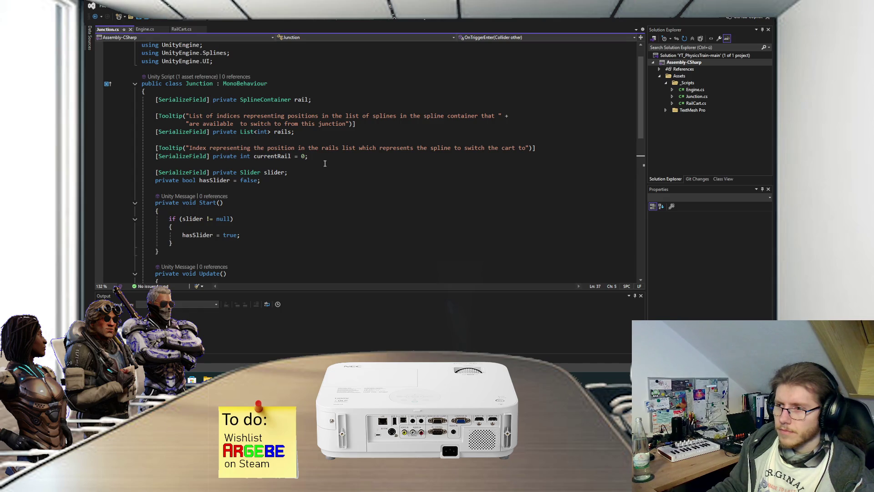
scroll(325, 163, down, 1)
mouse_move(366, 379)
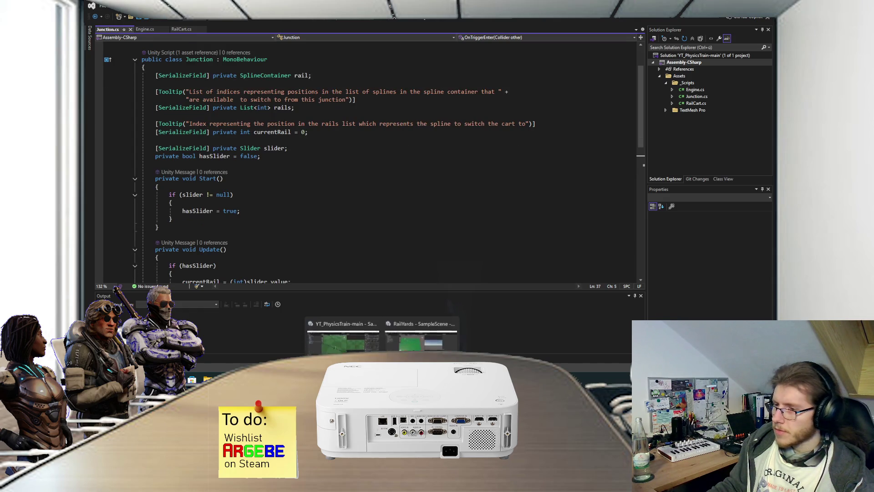
click(401, 335)
click(372, 210)
Switch to the RailYards Unity scene and pan to centre the spline track.
click(372, 176)
mouse_move(382, 379)
click(408, 343)
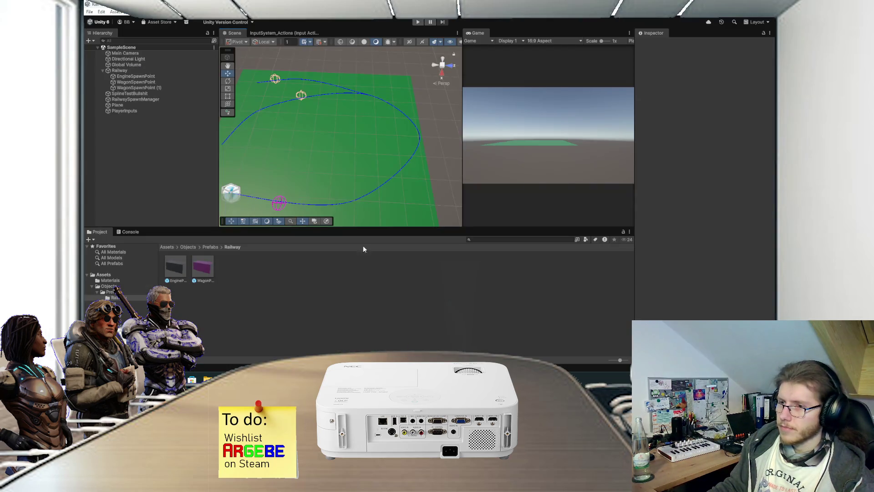
drag(380, 178, 370, 157)
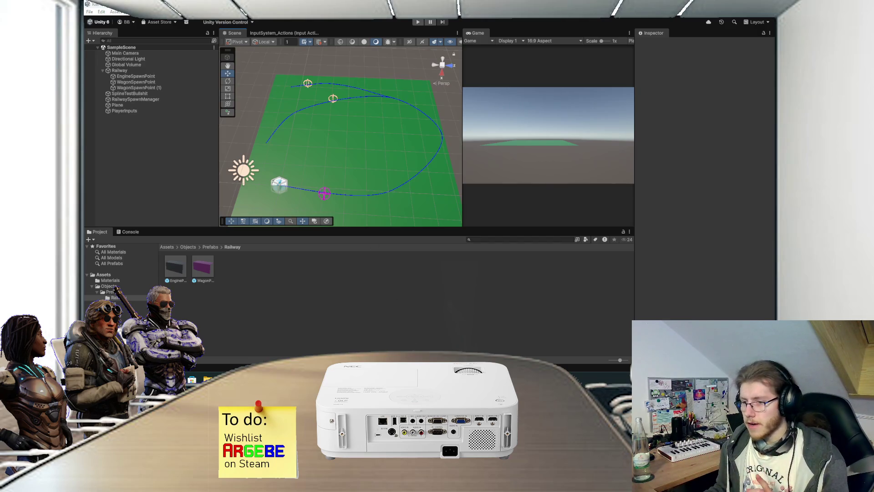
key(alt+Tab)
Draw a long straight black track line across the sketch.
scroll(390, 195, down, 3)
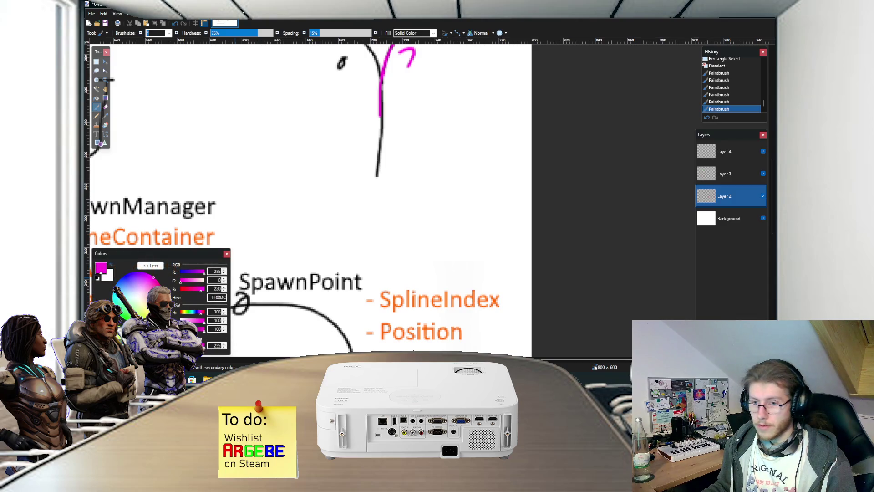
click(97, 277)
scroll(352, 200, down, 2)
scroll(352, 201, down, 6)
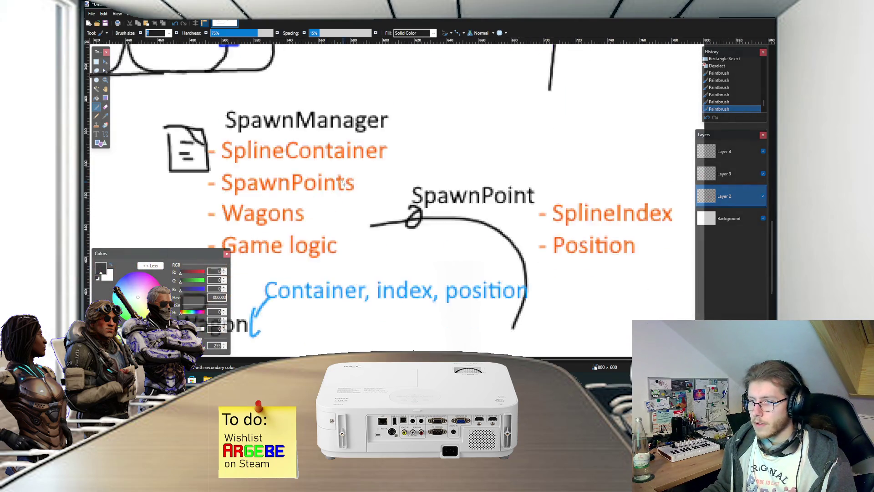
scroll(242, 162, up, 3)
drag(237, 164, 565, 172)
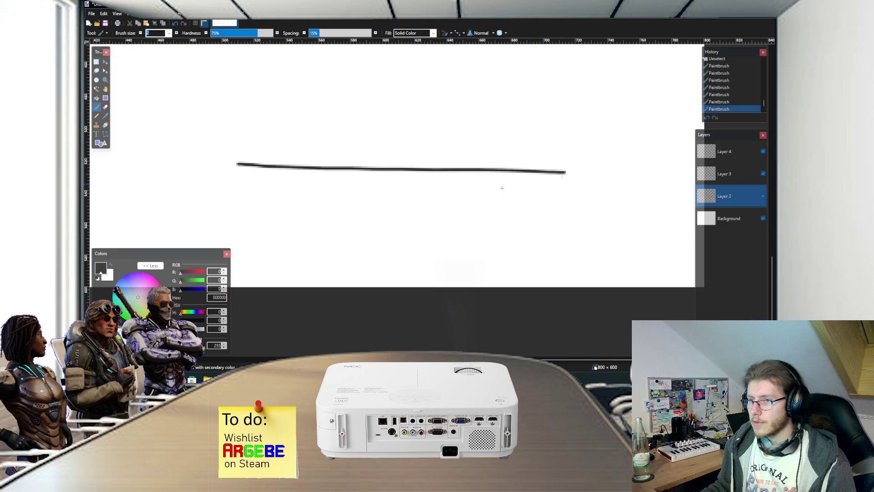
Paint orange and magenta wagon boxes on the line linked by a blue dot, then return to Unity.
click(122, 277)
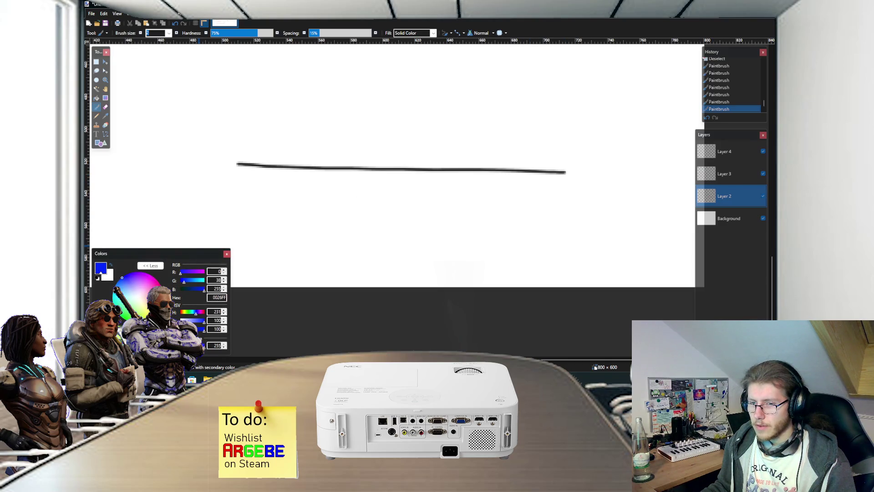
click(120, 306)
mouse_move(281, 156)
mouse_down()
mouse_move(284, 172)
mouse_move(286, 160)
mouse_up()
click(153, 277)
mouse_move(320, 160)
mouse_down()
mouse_move(337, 175)
mouse_move(320, 160)
mouse_up()
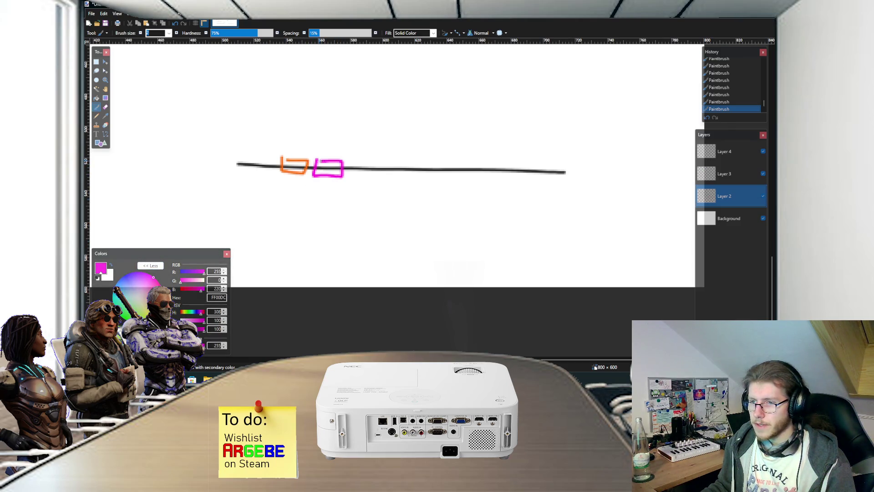
scroll(320, 164, up, 2)
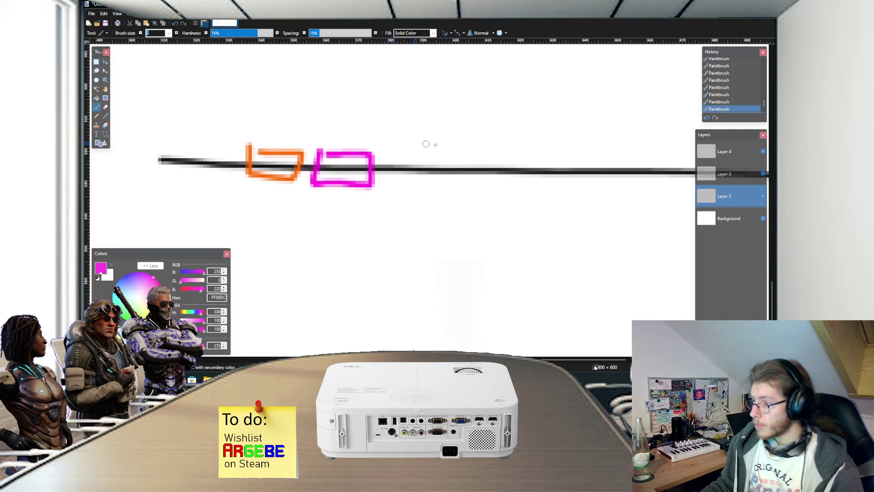
click(303, 165)
scroll(308, 203, down, 2)
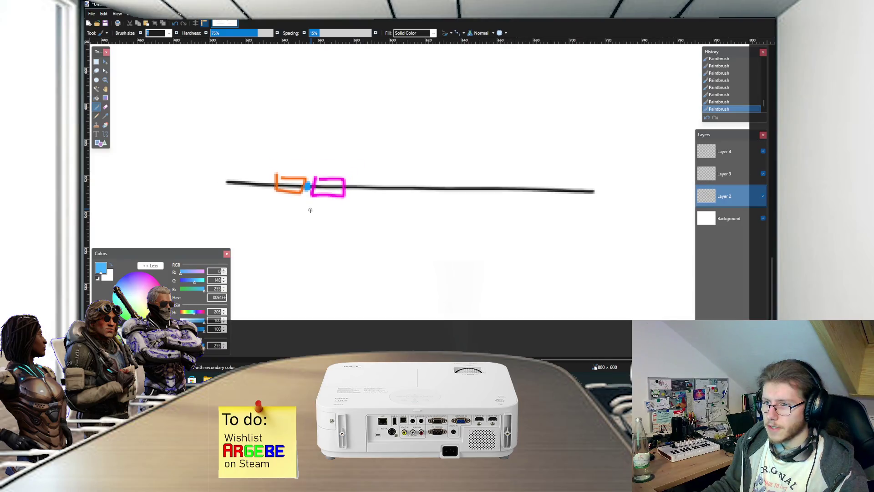
mouse_move(381, 380)
click(320, 340)
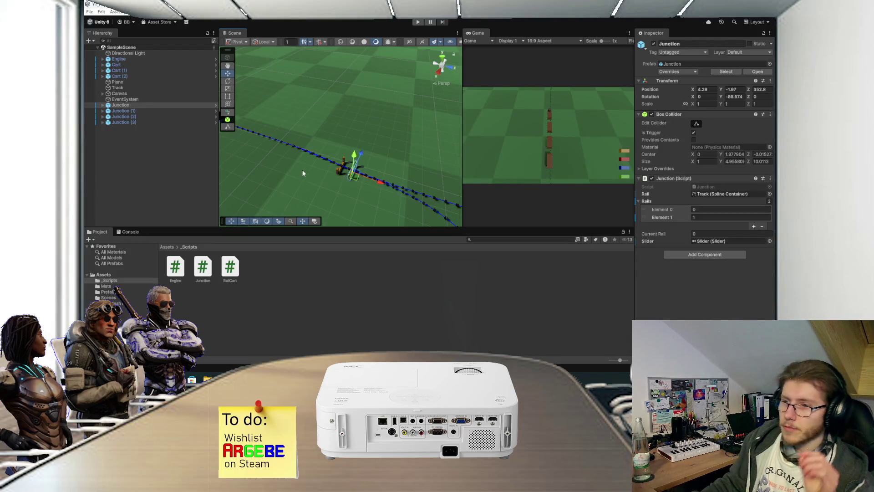
Pan the Scene view to the train and select the Cart to inspect its joint.
mouse_move(301, 173)
mouse_down()
mouse_move(381, 120)
mouse_move(414, 165)
mouse_up()
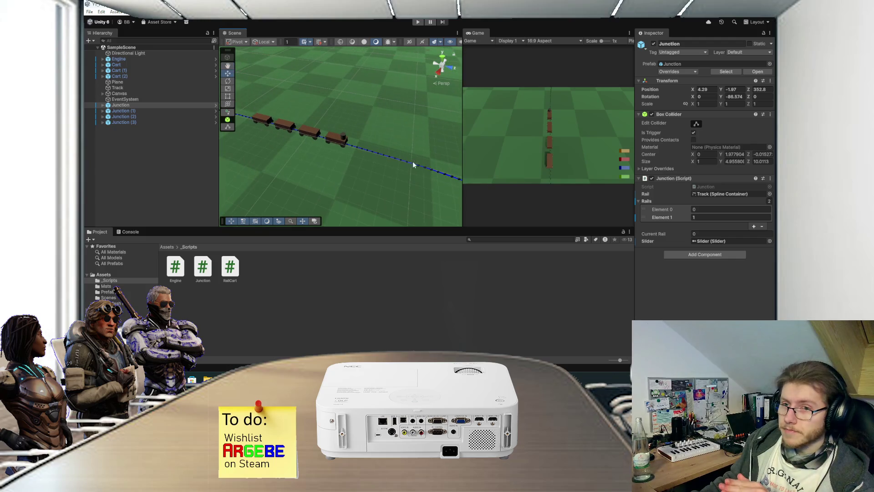
click(131, 65)
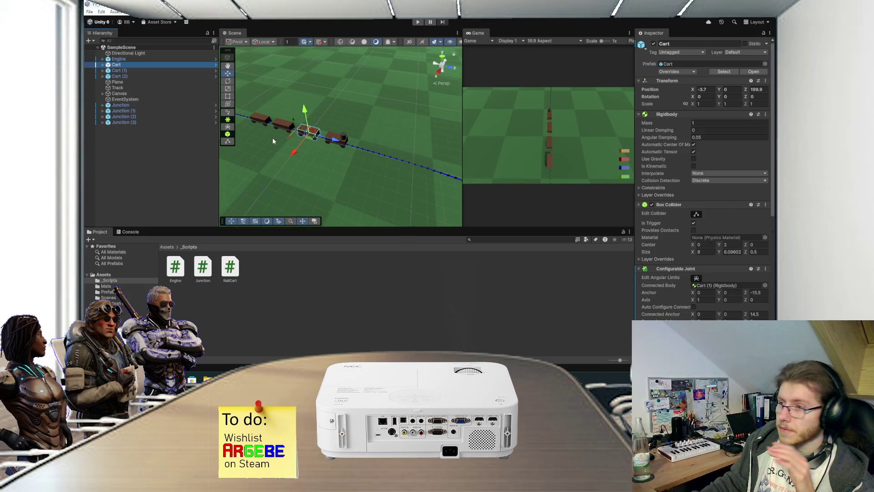
scroll(681, 258, down, 5)
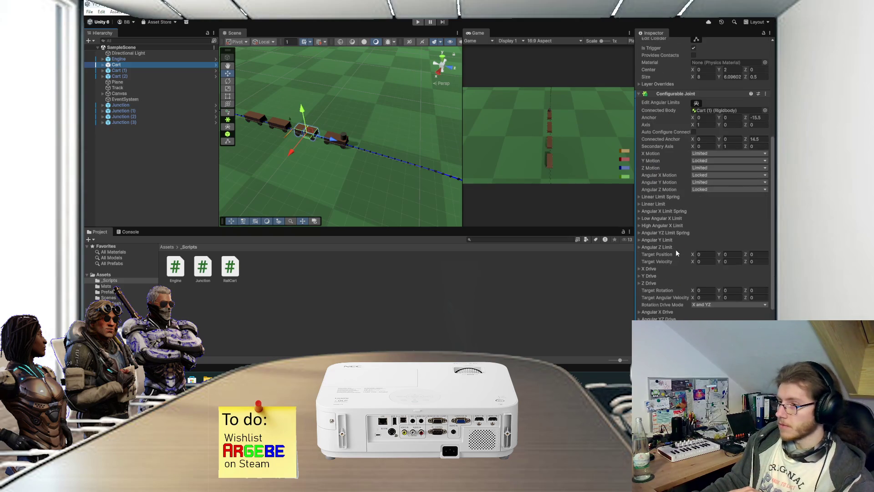
scroll(676, 249, up, 1)
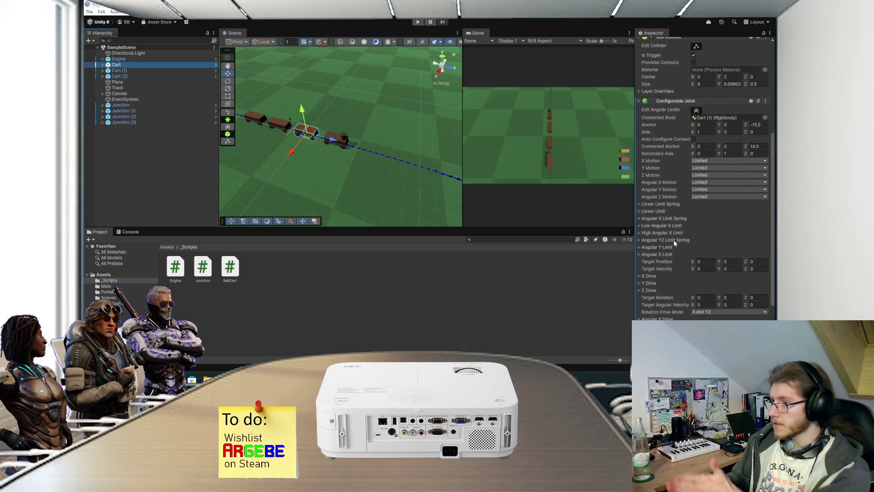
scroll(674, 246, down, 3)
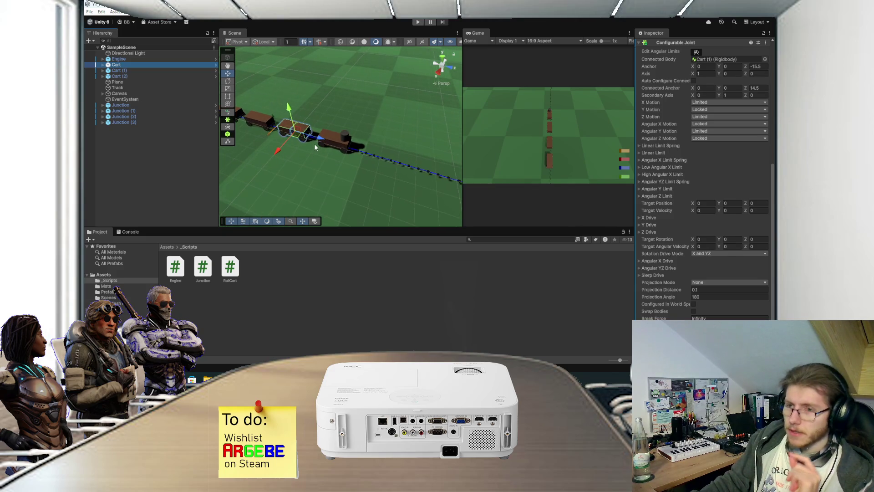
drag(314, 143, 414, 193)
scroll(343, 176, up, 3)
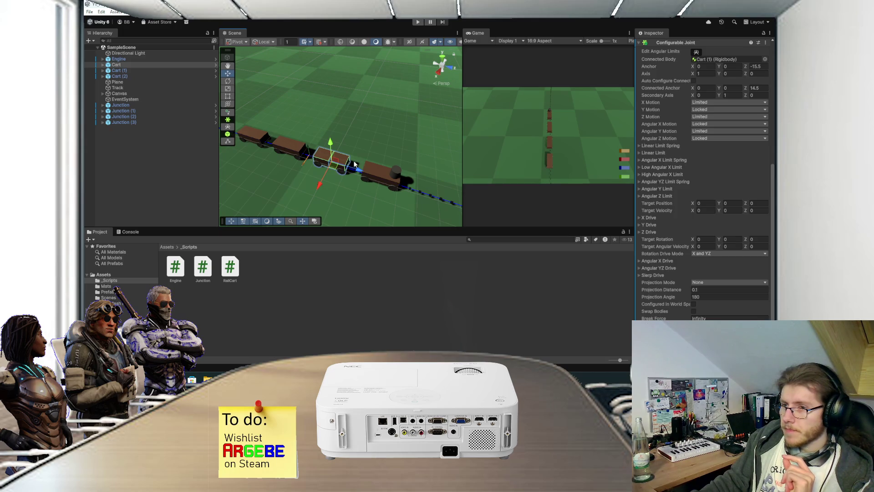
Select the Engine, Cart, Cart (1) and Cart (2) in turn to compare their joints.
click(381, 169)
mouse_move(383, 169)
mouse_down()
mouse_move(345, 192)
mouse_move(315, 158)
mouse_up()
scroll(315, 158, down, 4)
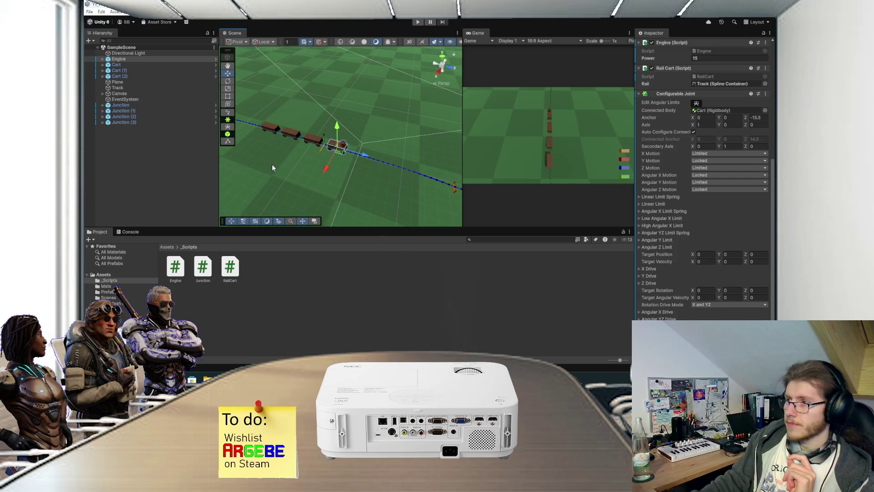
scroll(678, 153, up, 3)
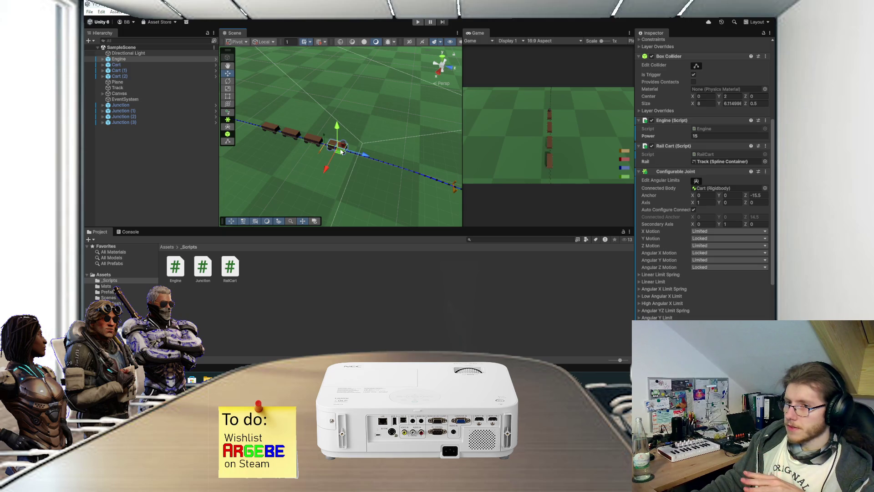
click(313, 143)
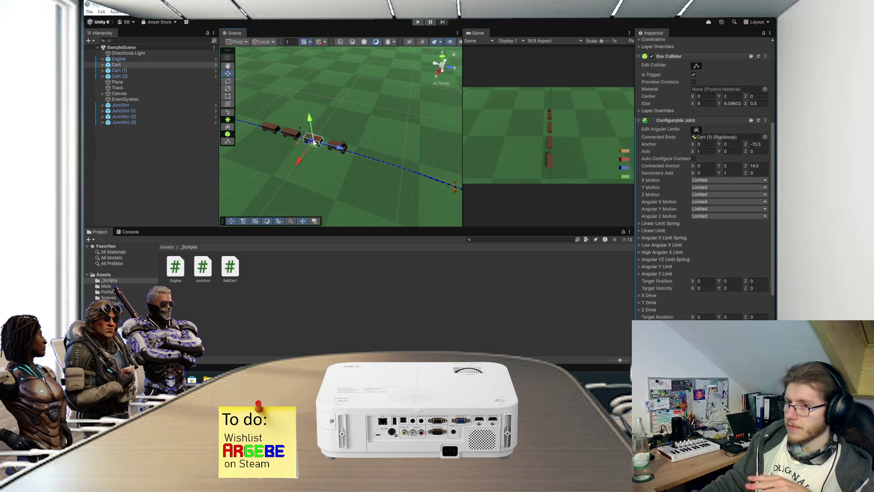
click(290, 136)
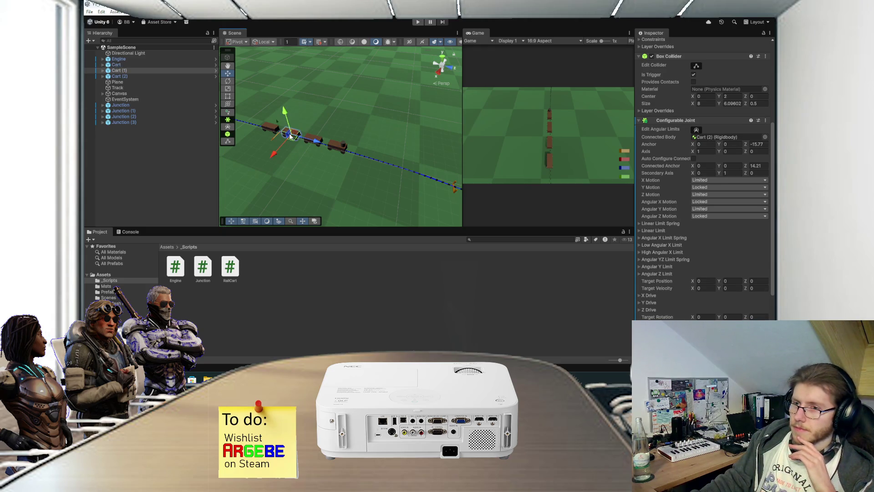
click(274, 131)
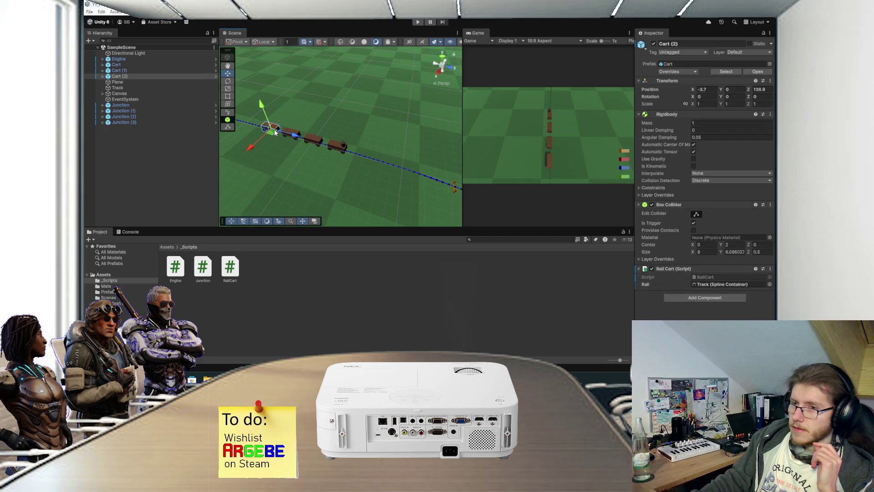
click(331, 143)
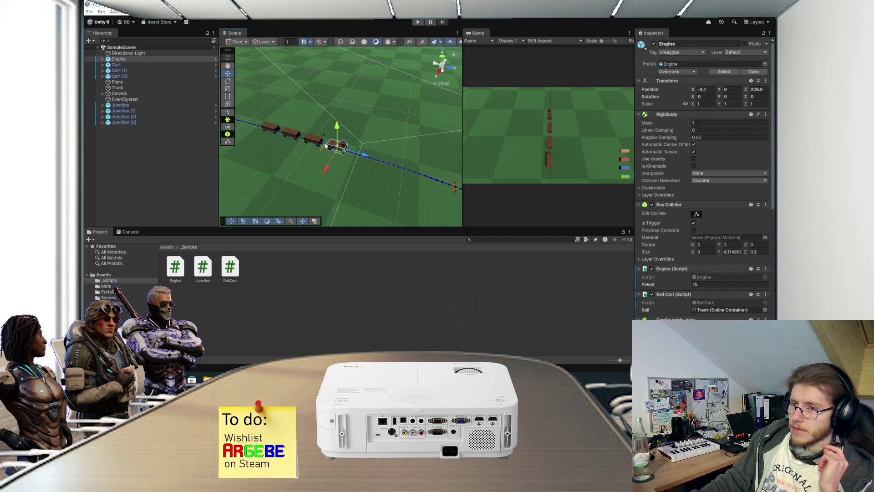
click(313, 141)
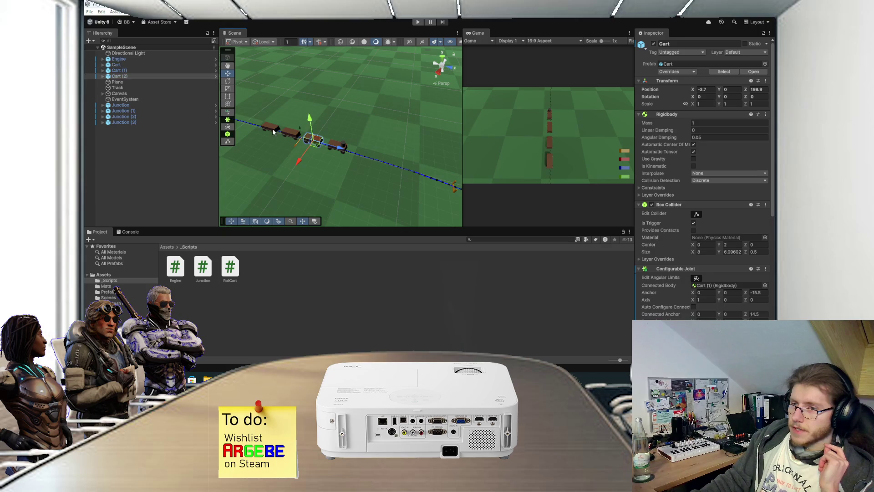
click(275, 132)
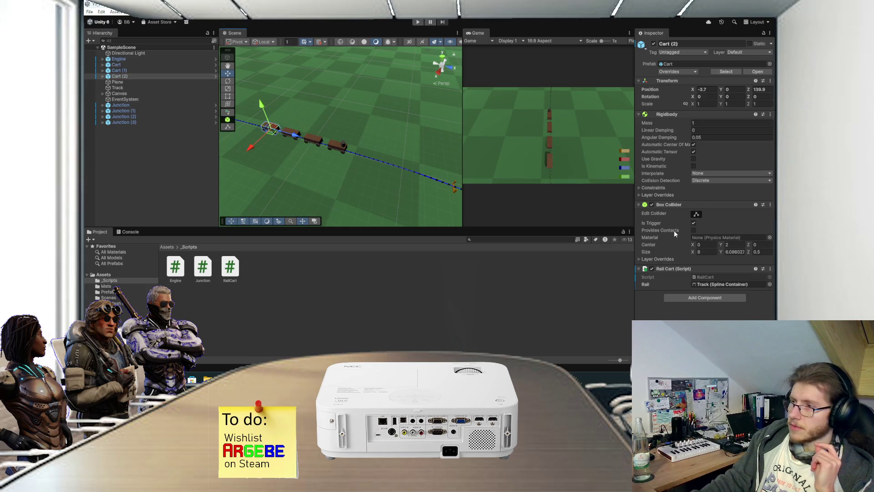
click(332, 144)
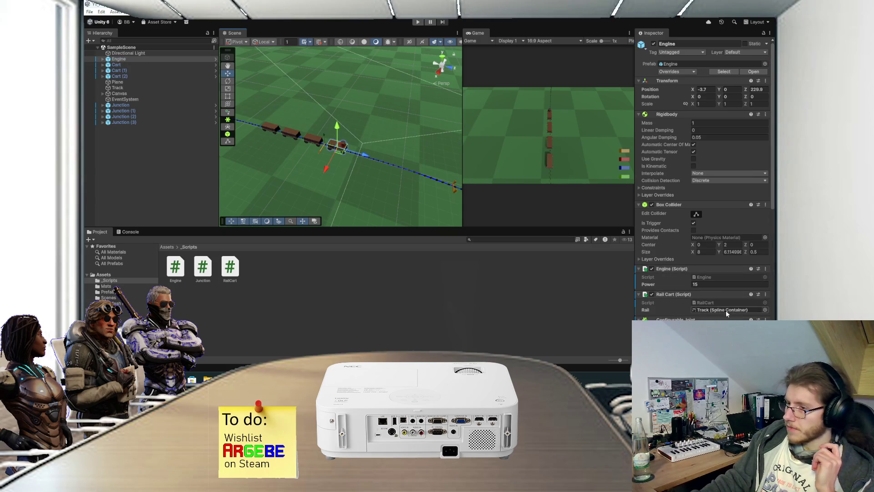
Select the Cart and open the Connected Body choices for its Configurable Joint.
scroll(708, 310, down, 3)
scroll(708, 309, down, 1)
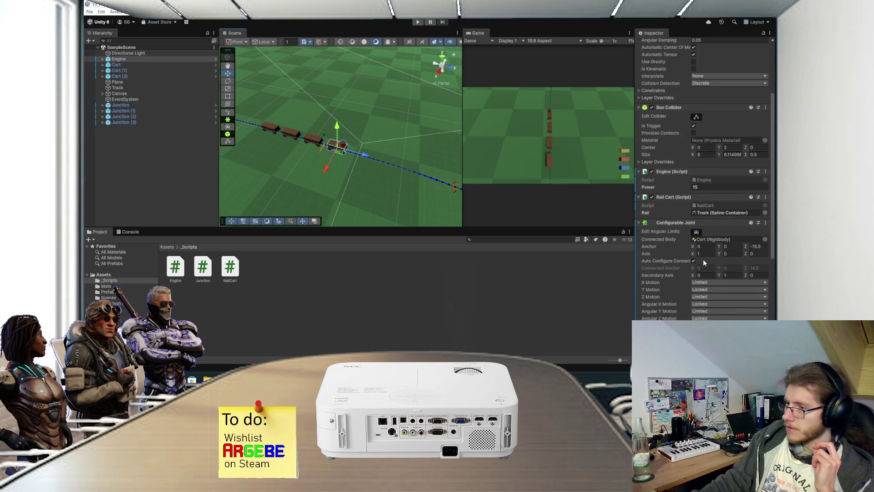
click(321, 139)
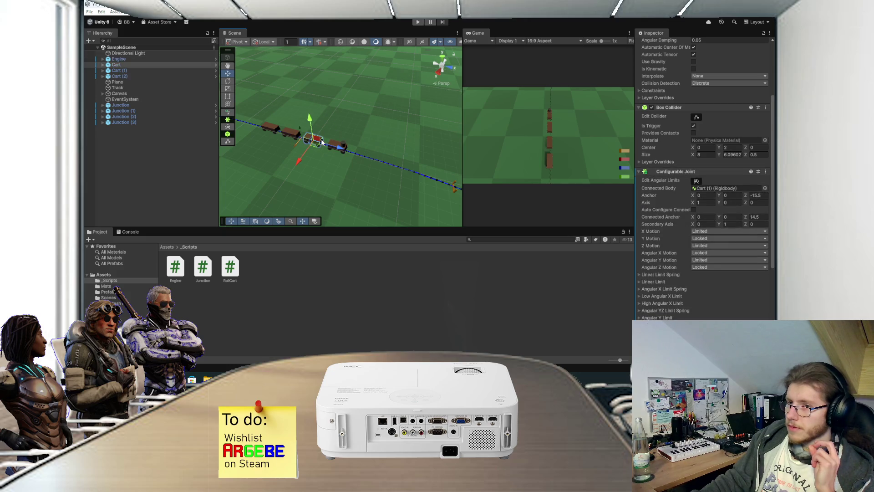
click(765, 188)
Set the Cart joint's Connected Body to None and run a quick play test.
double_click(523, 142)
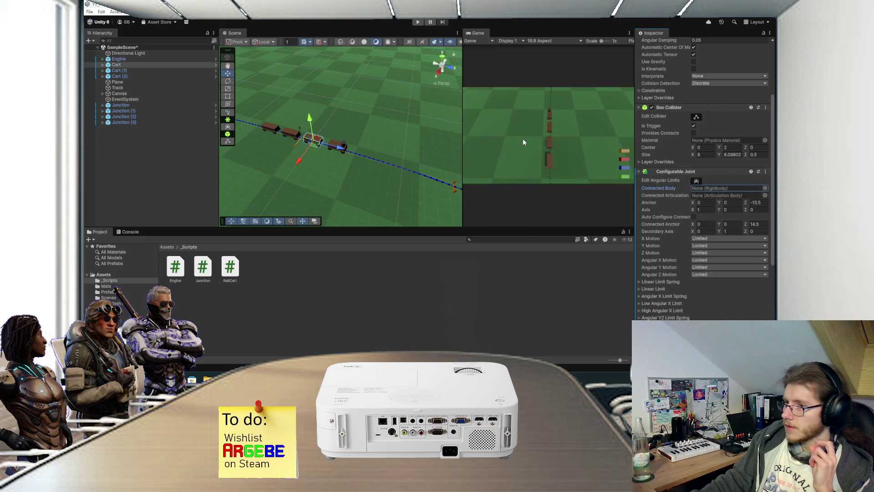
click(192, 156)
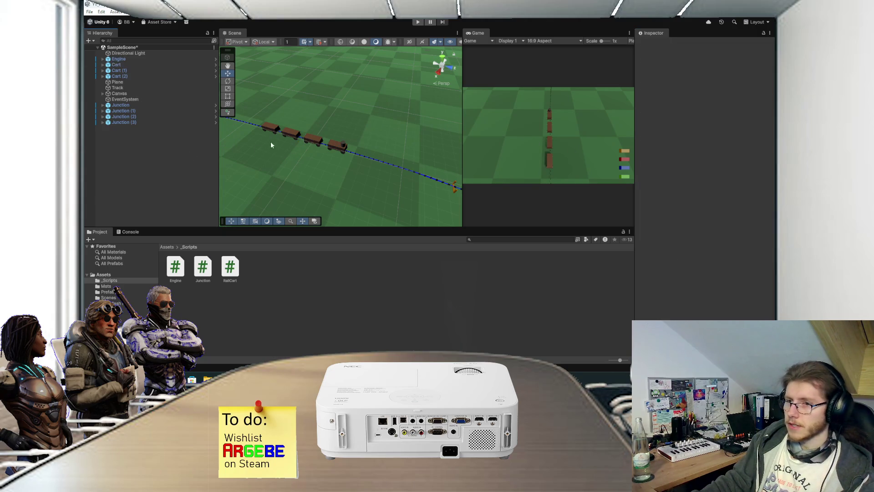
click(418, 23)
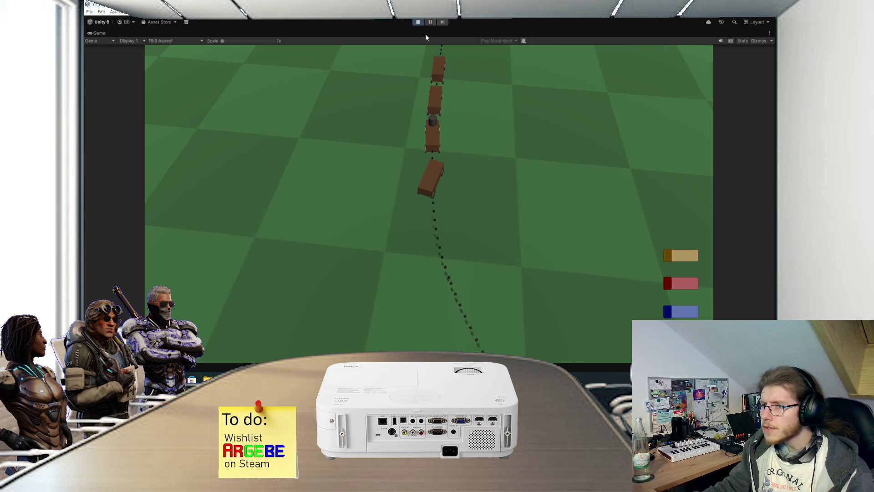
click(417, 22)
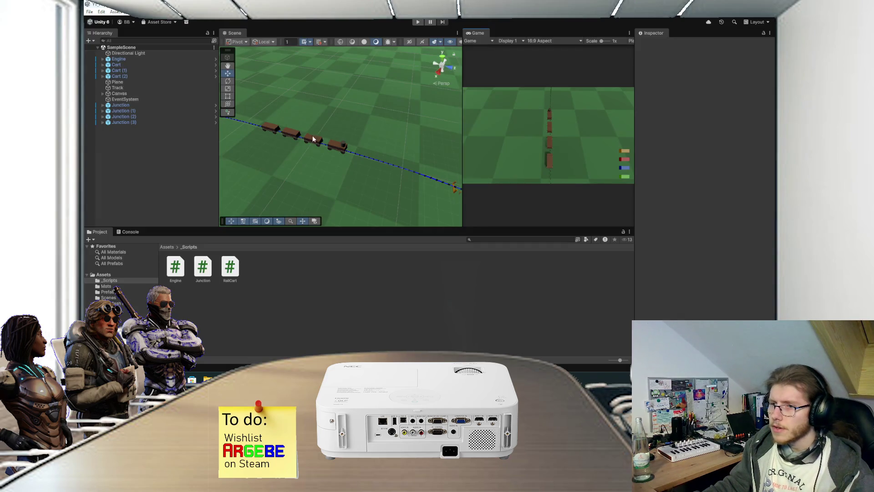
Move the Engine further along the track, bring the Cart to Z 213.4 behind it, and retest.
click(337, 145)
mouse_move(363, 156)
mouse_down()
mouse_move(342, 152)
mouse_move(349, 153)
mouse_up()
click(314, 144)
click(416, 23)
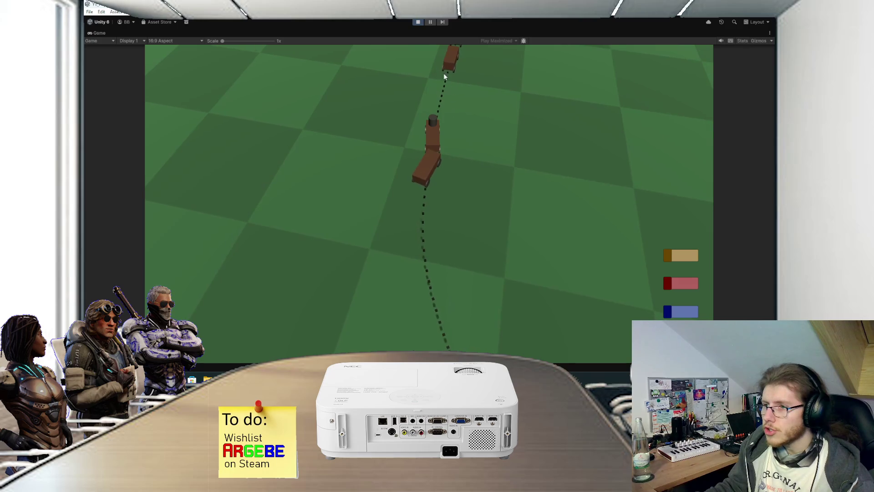
click(417, 22)
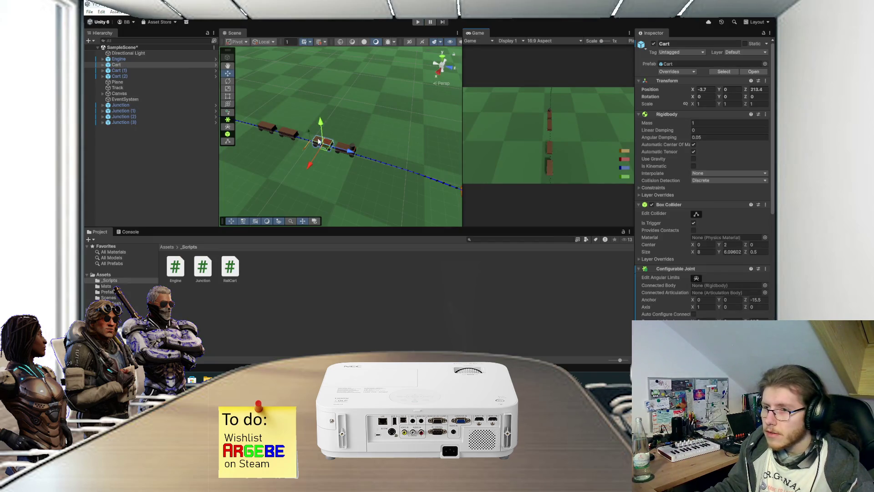
Check which cart the Engine's joint connects to, then select the Cart.
scroll(685, 252, down, 3)
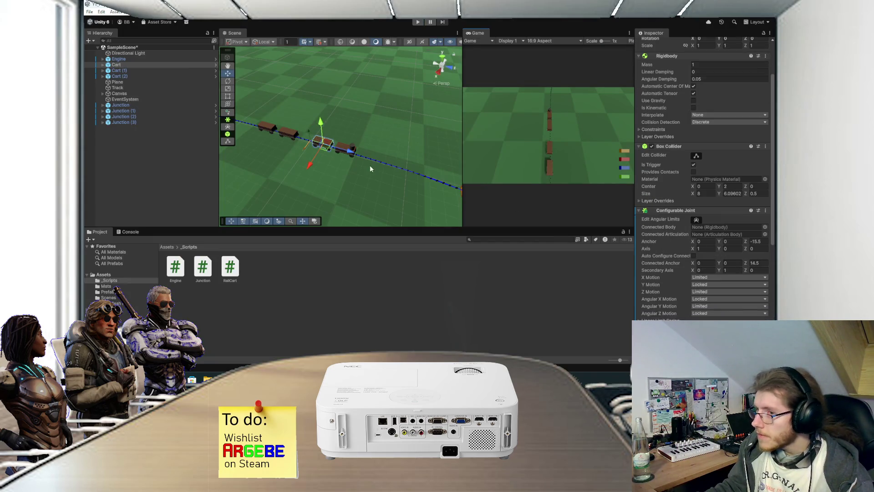
click(341, 144)
click(716, 280)
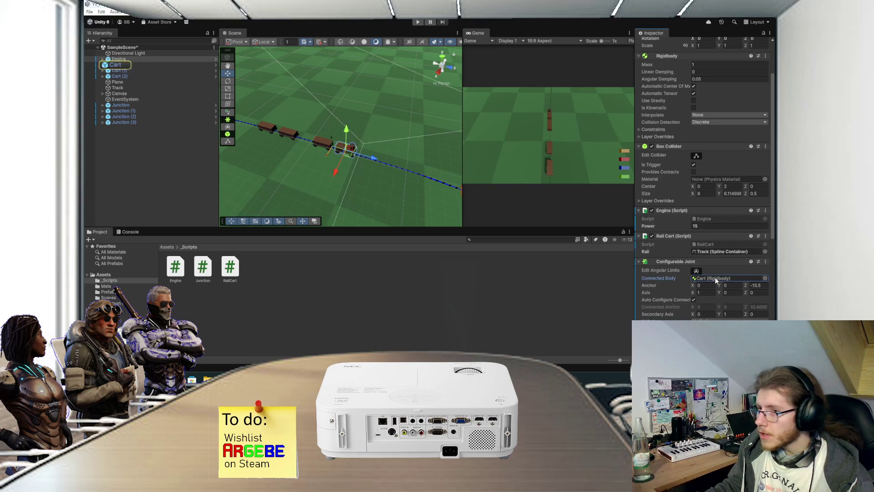
click(132, 64)
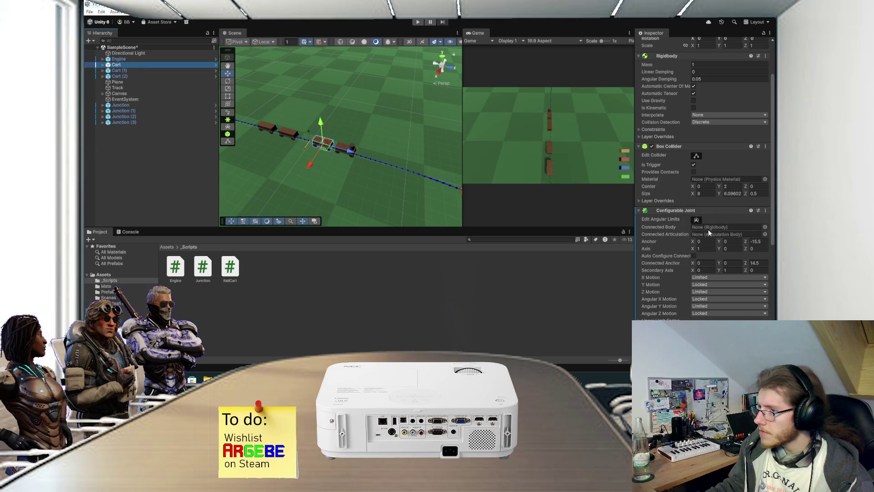
Toggle Edit Angular Limits on the Cart's Configurable Joint on and off, then open its component menu.
scroll(685, 224, down, 2)
scroll(686, 224, down, 4)
scroll(685, 223, down, 6)
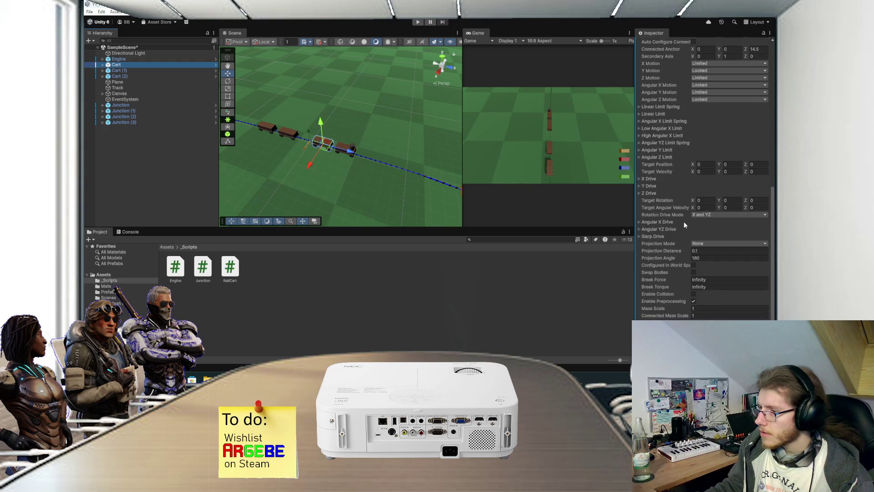
scroll(684, 224, up, 10)
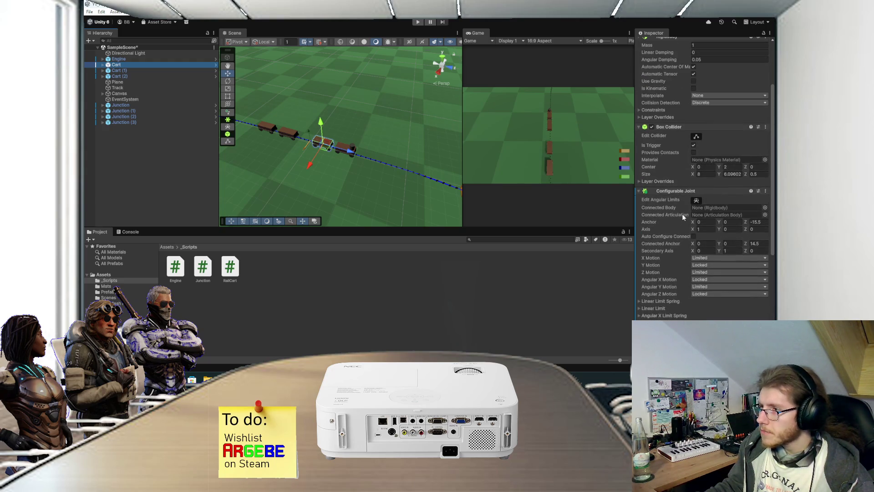
scroll(685, 214, up, 2)
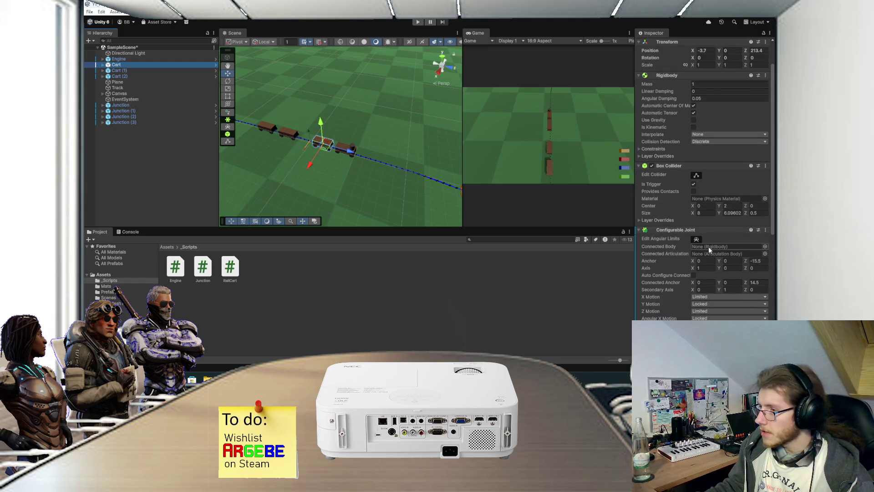
click(698, 238)
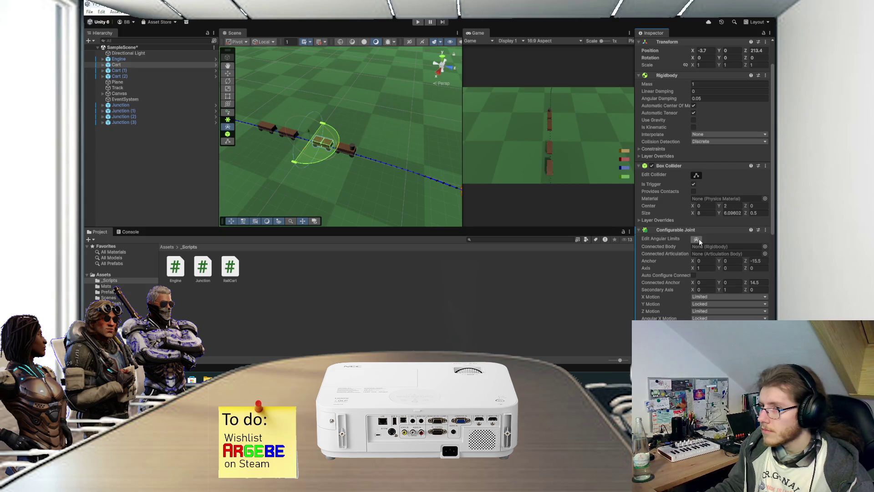
click(697, 238)
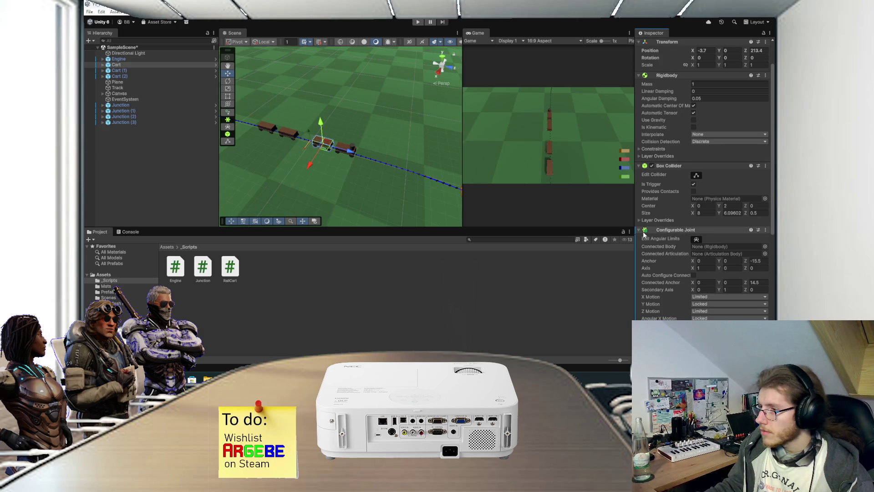
click(765, 232)
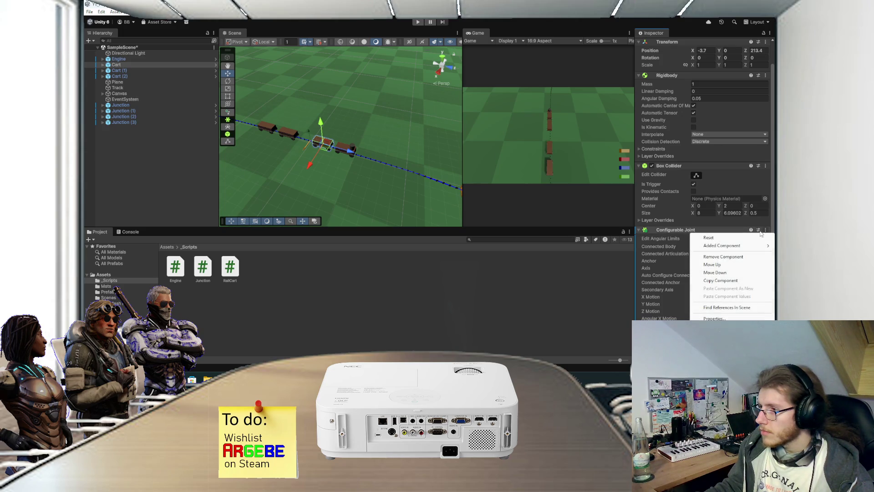
Remove the Cart's Configurable Joint and run the train in Play mode once more.
click(729, 256)
key(ctrl+p)
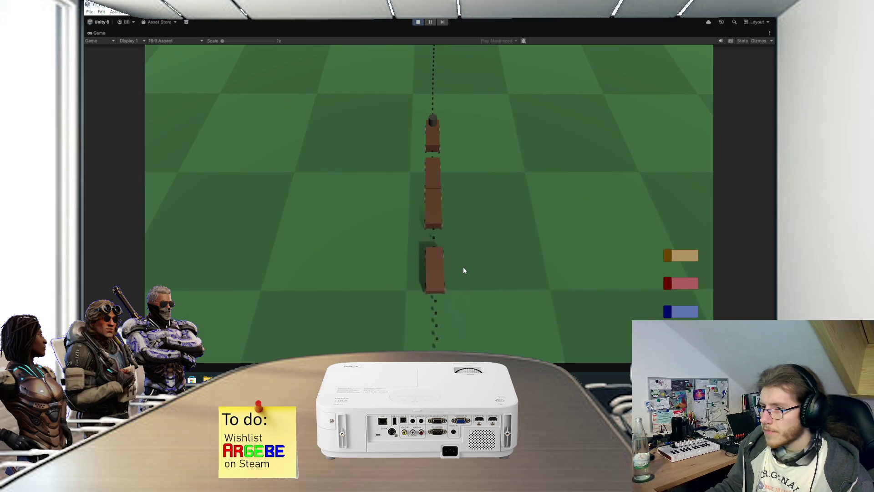
click(416, 23)
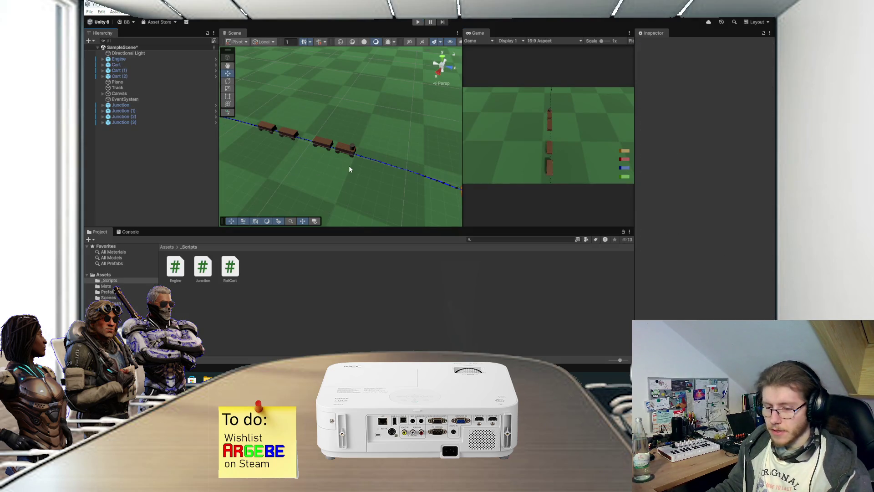
scroll(349, 165, down, 3)
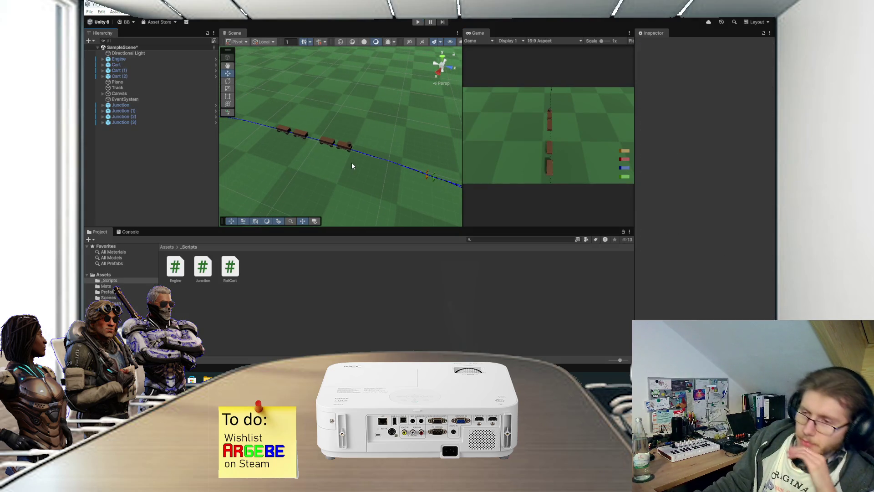
Inspect the Configurable Joint settings on Cart (1) and Cart (2).
click(294, 136)
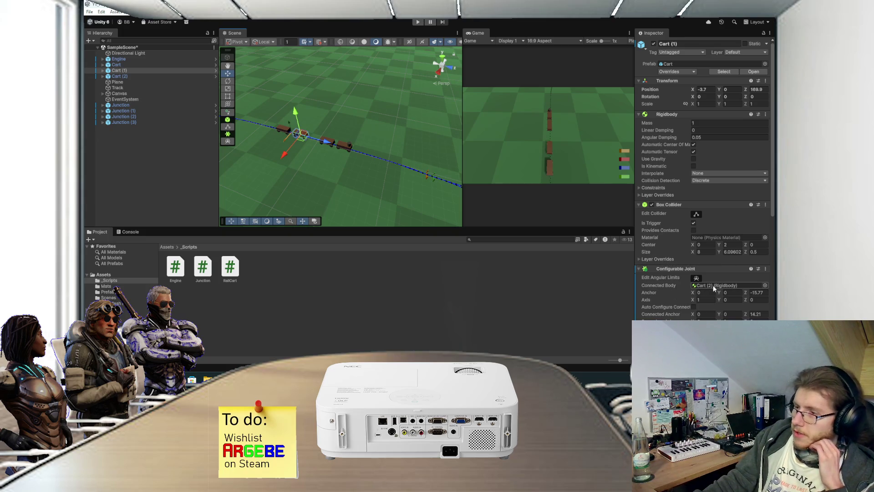
scroll(715, 287, down, 10)
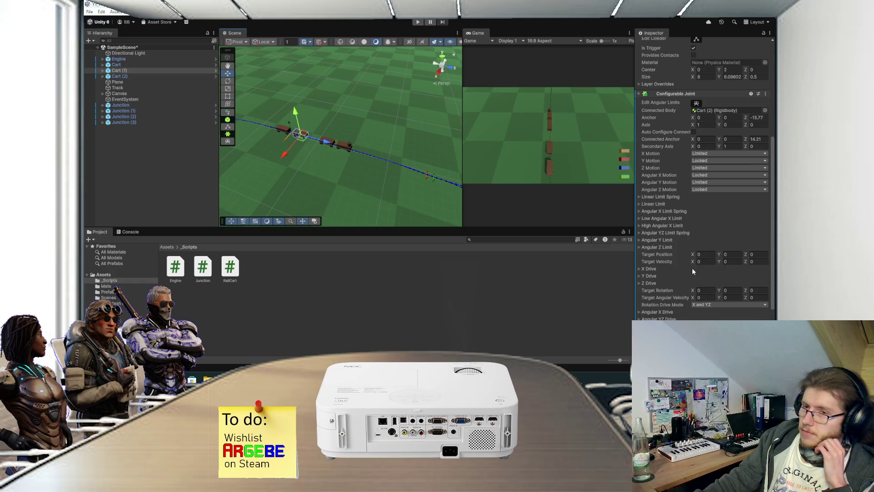
click(184, 139)
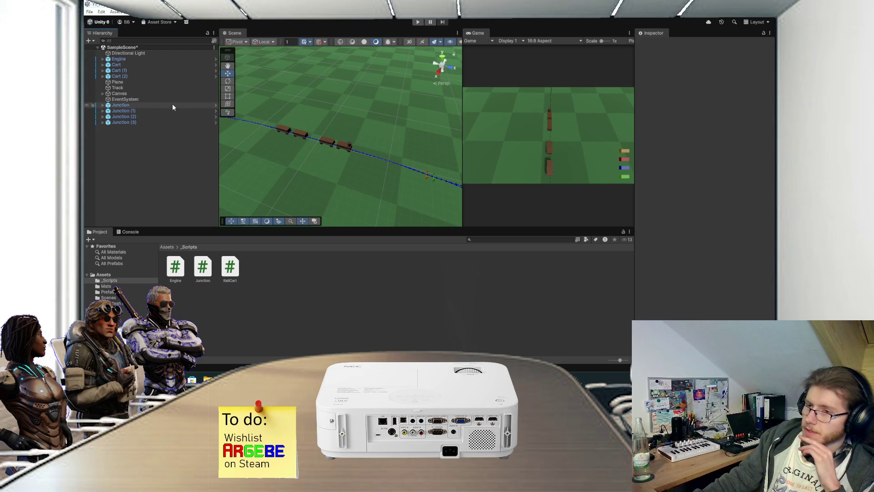
click(146, 75)
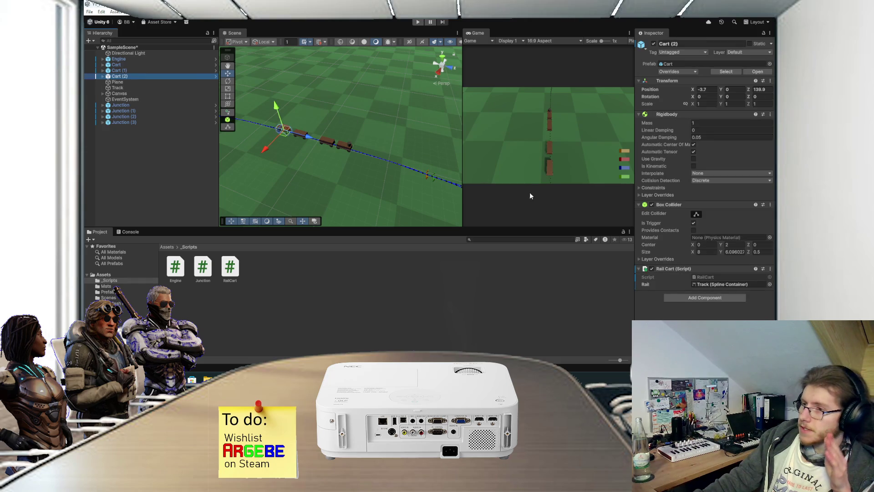
click(135, 70)
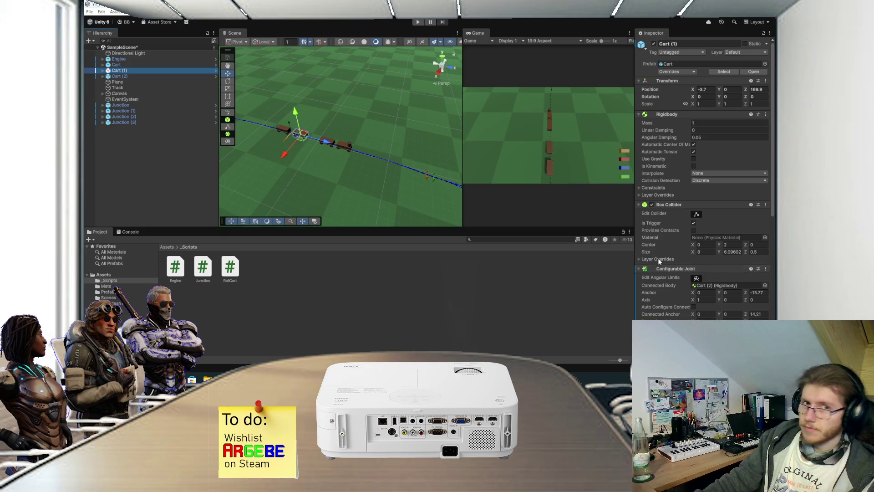
scroll(659, 256, down, 5)
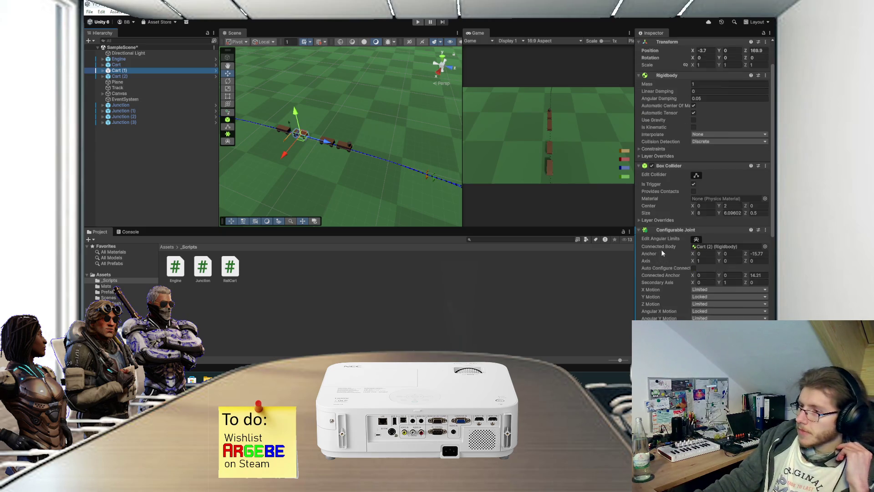
scroll(661, 247, down, 6)
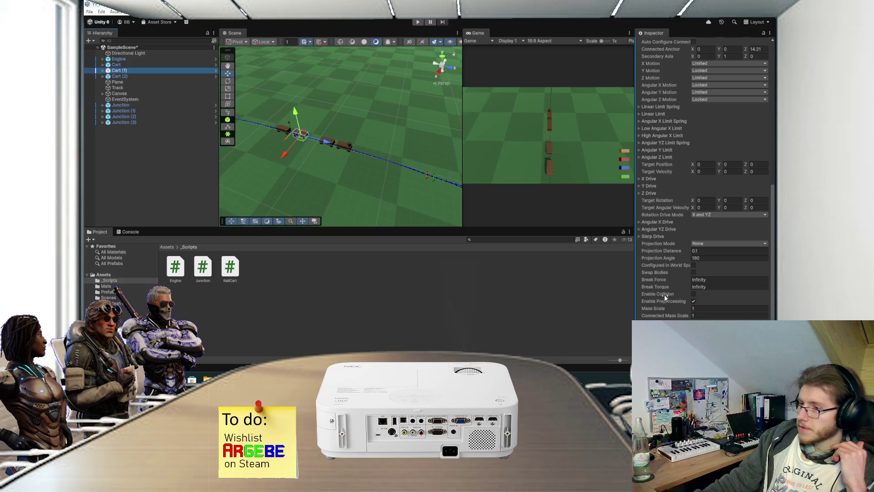
mouse_move(665, 290)
scroll(665, 289, up, 8)
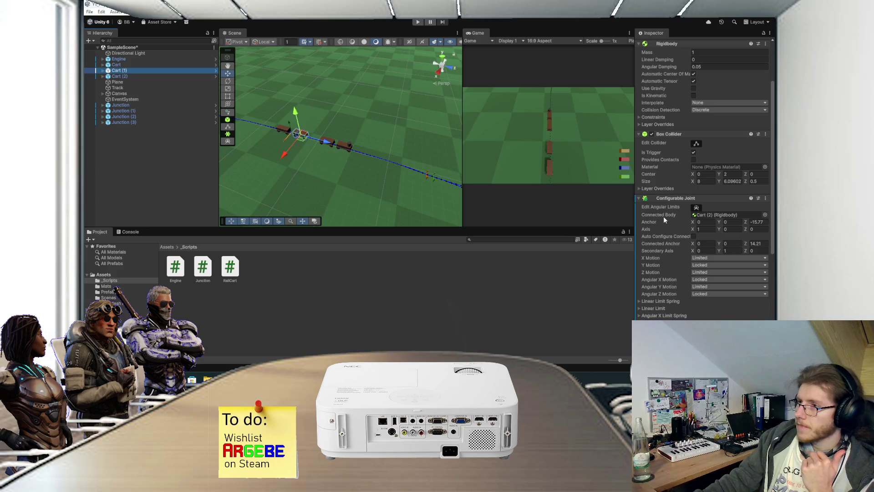
Check the Engine's Configurable Joint, then bring up the RailYards project's looping spline track scene.
click(354, 142)
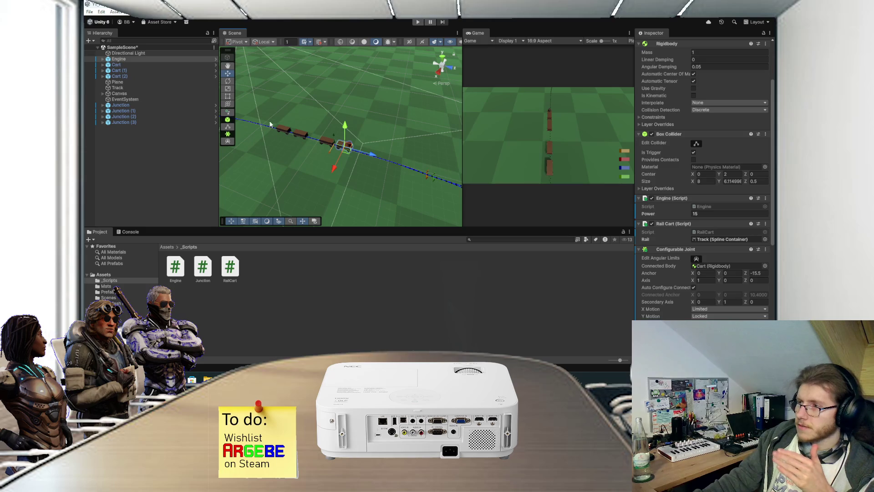
click(187, 168)
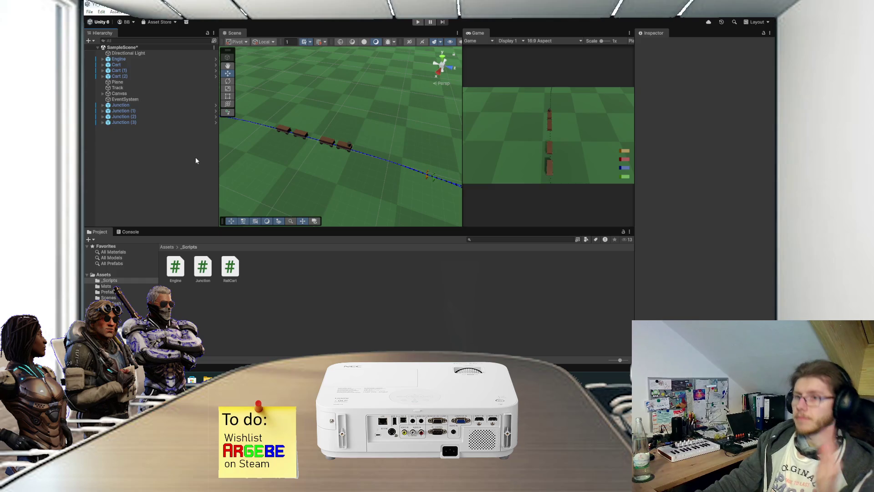
click(423, 337)
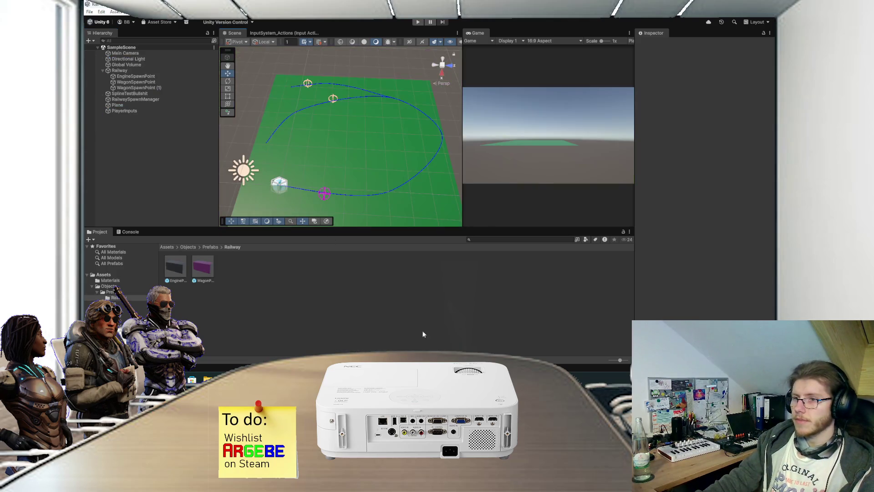
scroll(386, 102, up, 2)
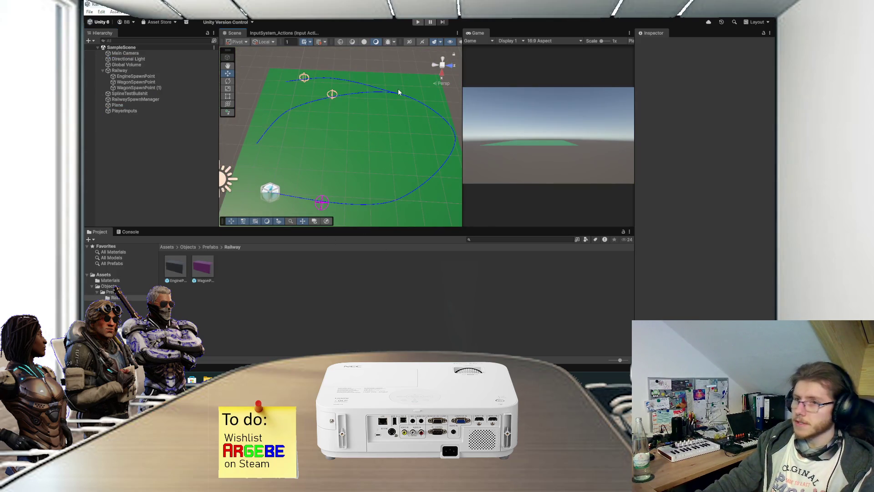